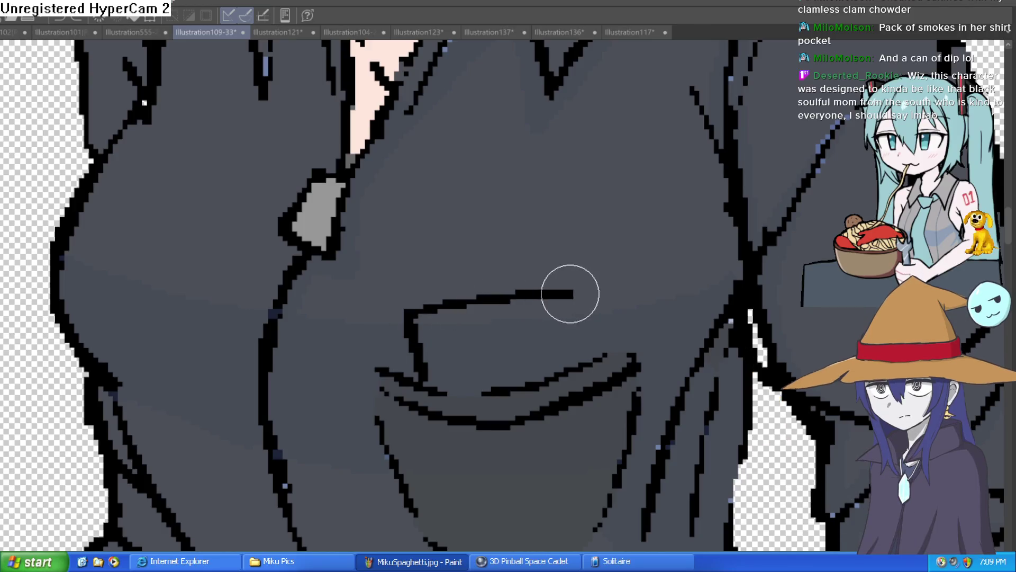
# Step: Outline a pocket and its flap on Misty's shirt with the pen
pyautogui.moveTo(417, 365)
pyautogui.mouseDown()
pyautogui.moveTo(574, 291)
pyautogui.moveTo(601, 352)
pyautogui.mouseUp()
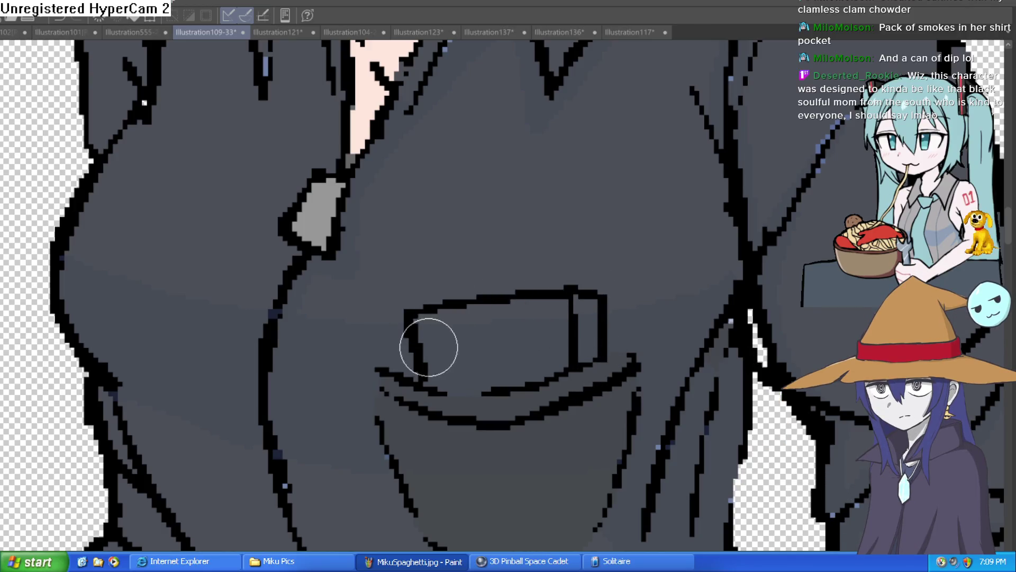
pyautogui.moveTo(420, 361); pyautogui.dragTo(575, 346)
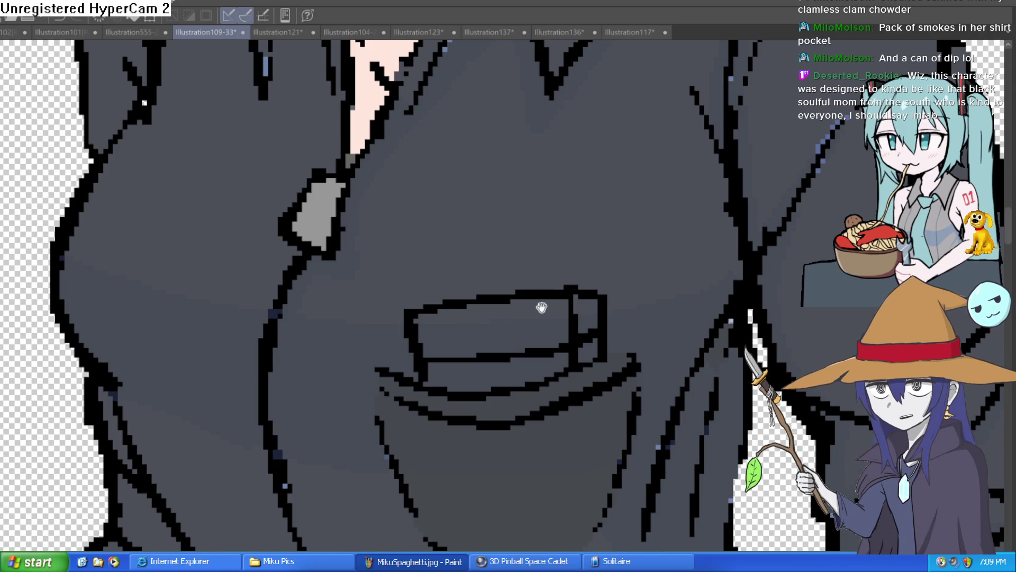
# Step: Fill the pocket flap red and the lower band light pink, including their small right sections
pyautogui.click(540, 328)
pyautogui.click(583, 296)
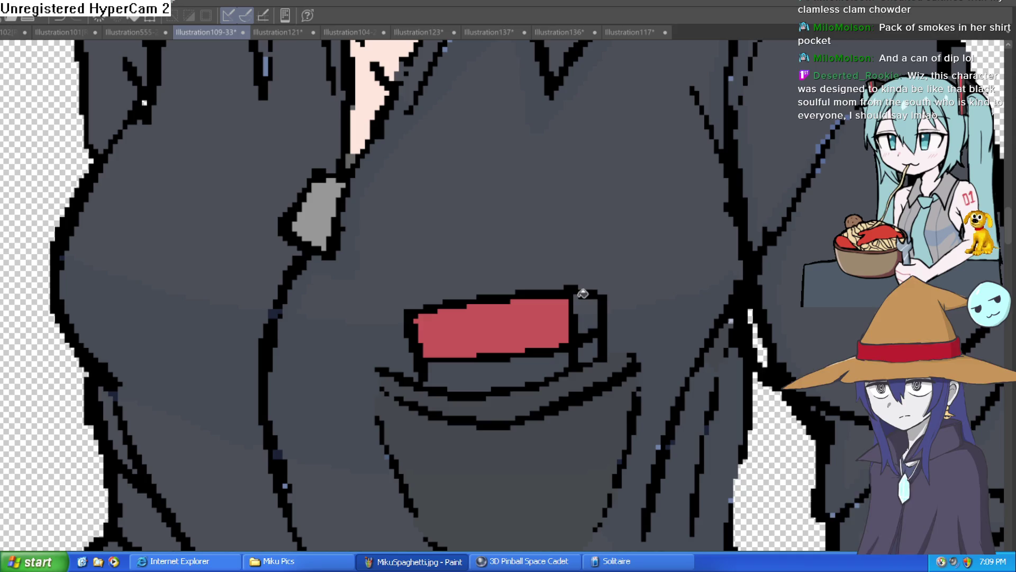
pyautogui.click(533, 360)
pyautogui.click(588, 350)
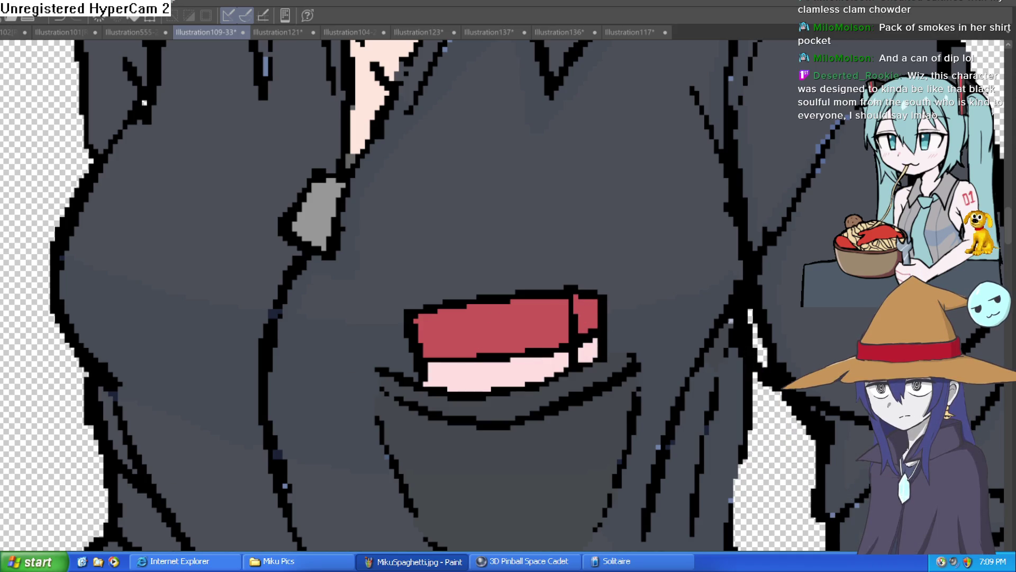
# Step: Try light grey on the lower band, undo it, and bring the Misty label into view
pyautogui.click(524, 365)
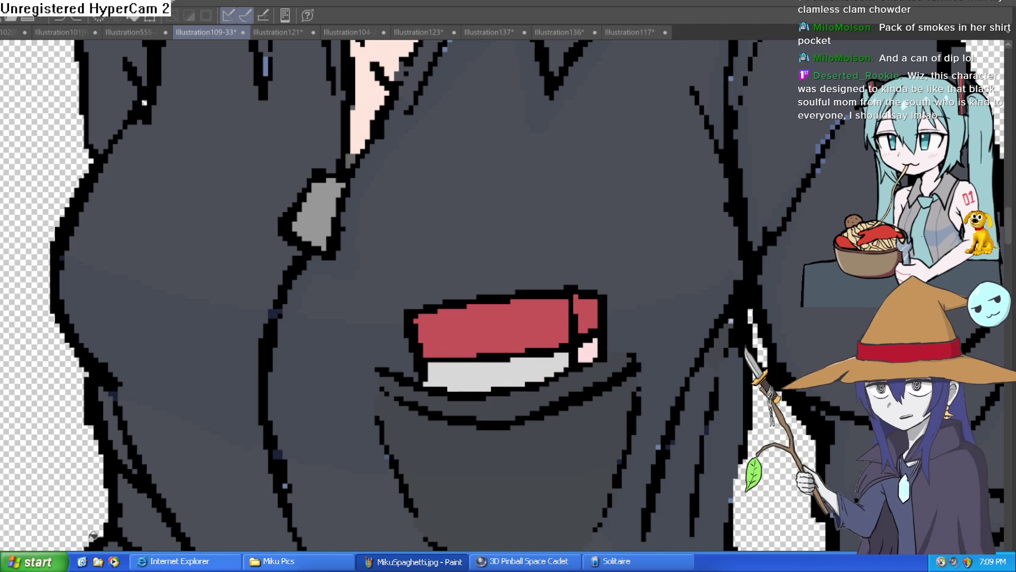
pyautogui.hotkey('ctrl', 'z')
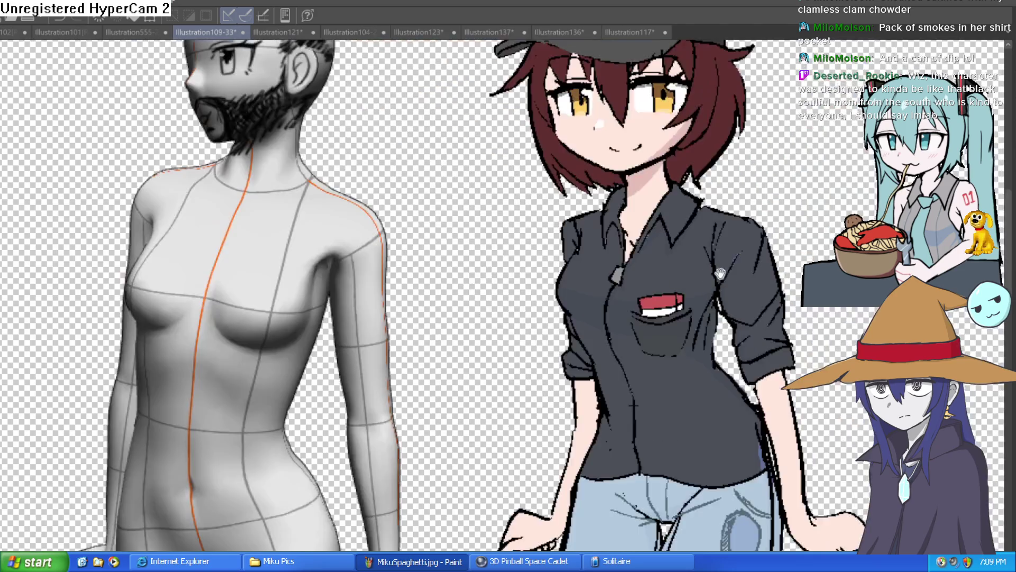
pyautogui.scroll(-5, 709, 295)
pyautogui.moveTo(691, 335); pyautogui.dragTo(667, 430)
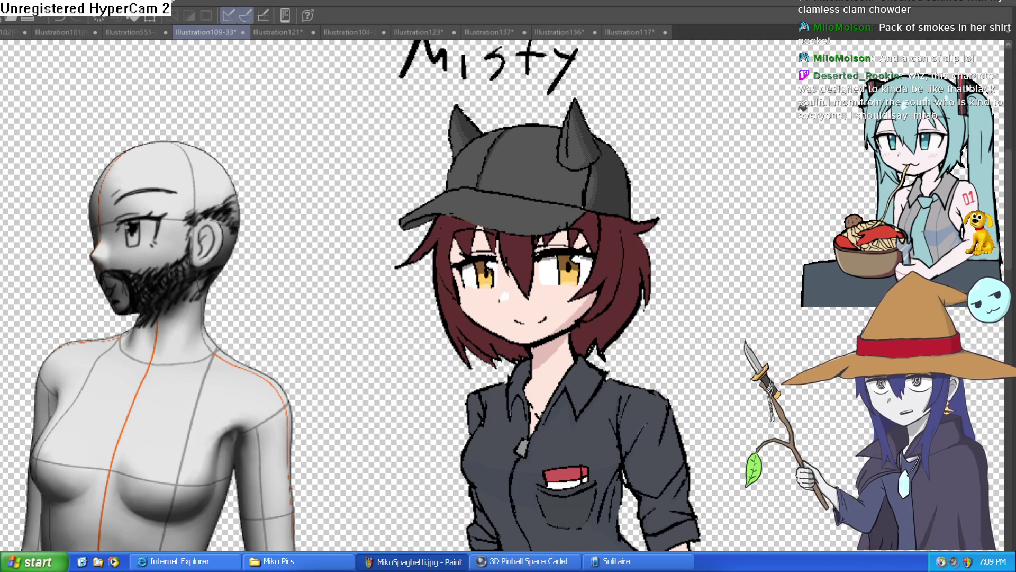
pyautogui.scroll(-3, 705, 292)
pyautogui.scroll(-2, 652, 181)
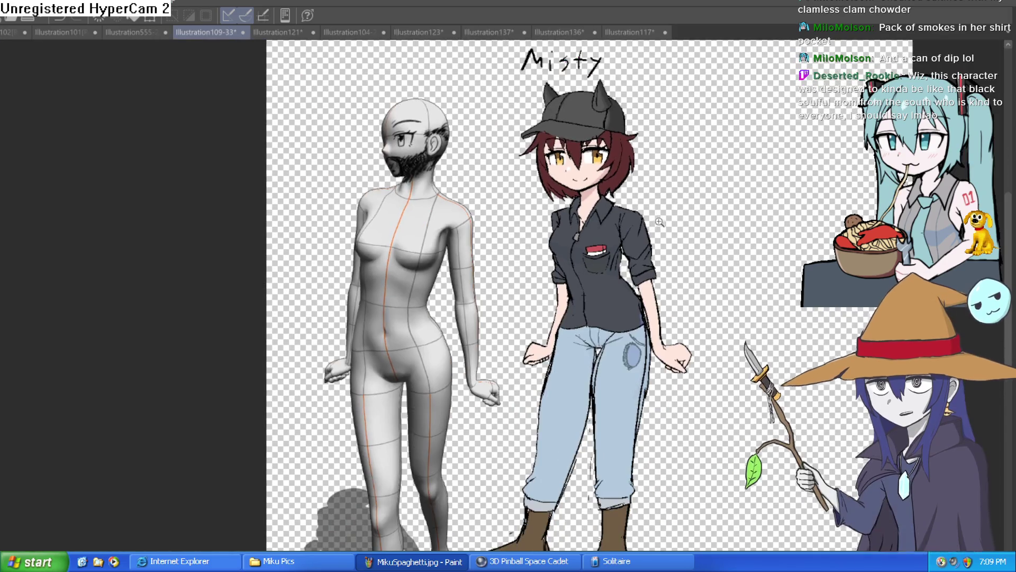
pyautogui.scroll(2, 629, 201)
pyautogui.scroll(-2, 628, 200)
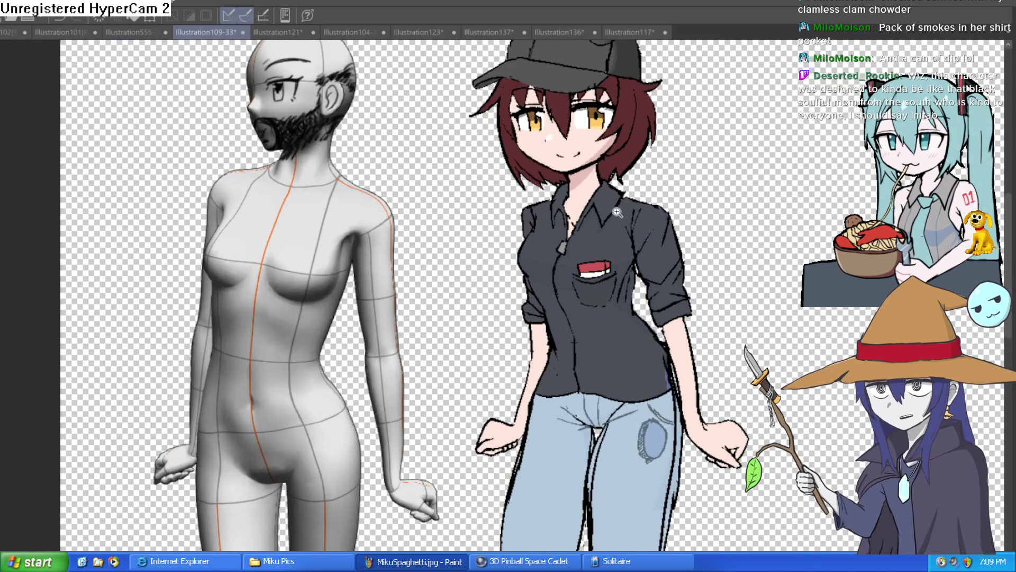
pyautogui.scroll(1, 633, 182)
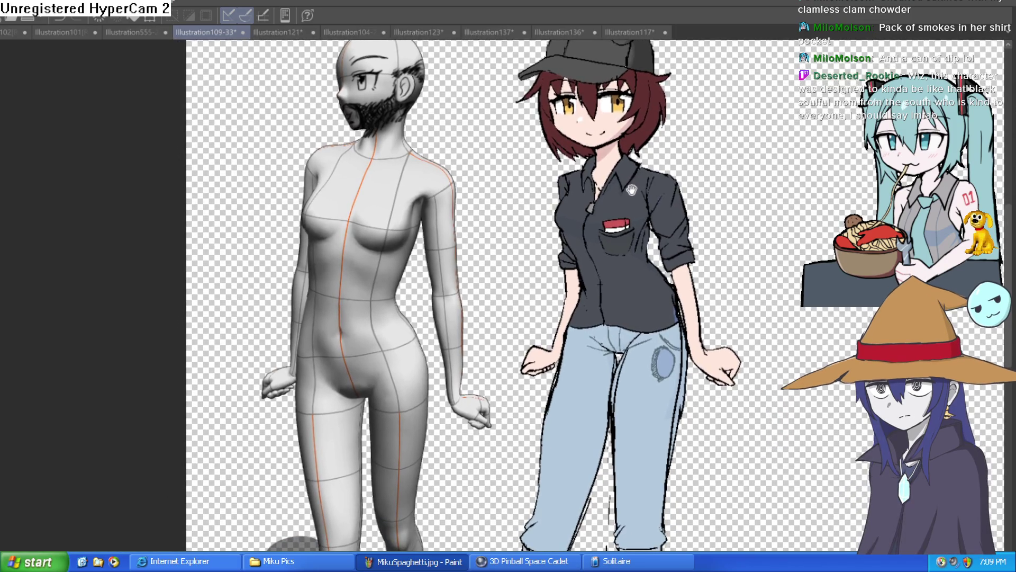
# Step: Pan the canvas down the figures so the Misty label at the top comes into view
pyautogui.moveTo(633, 182); pyautogui.dragTo(633, 202)
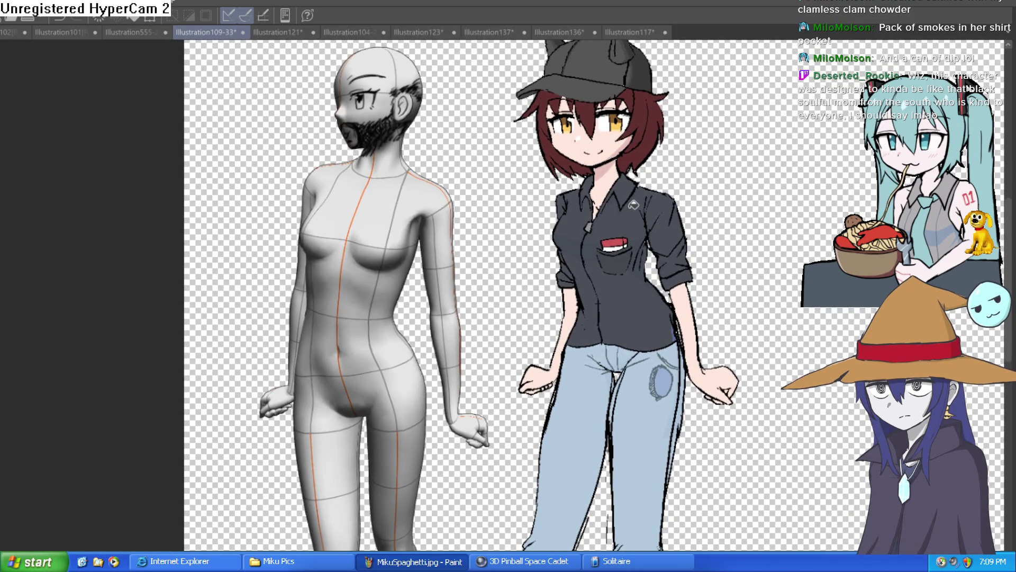
pyautogui.scroll(-2, 635, 204)
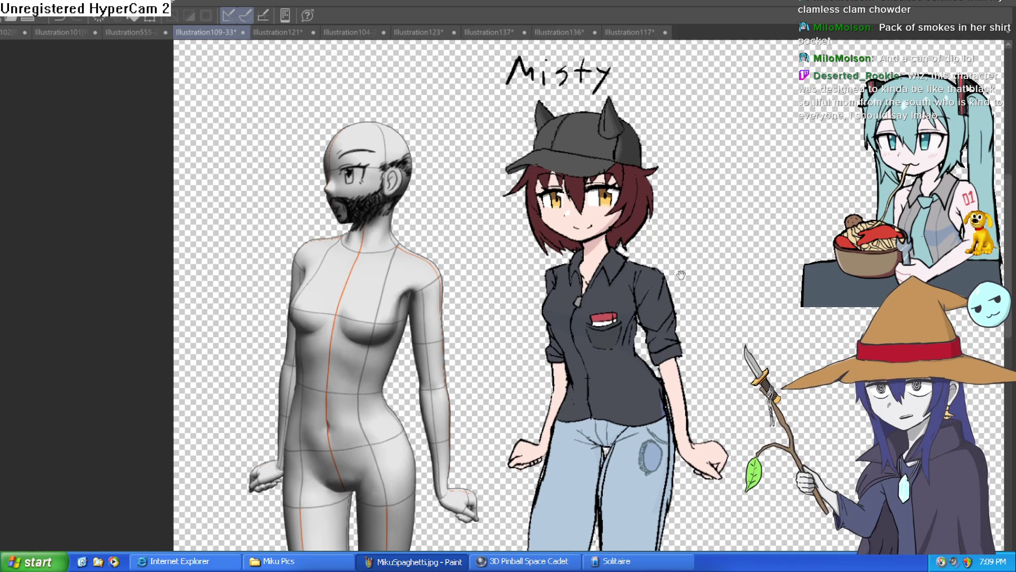
pyautogui.scroll(2, 681, 203)
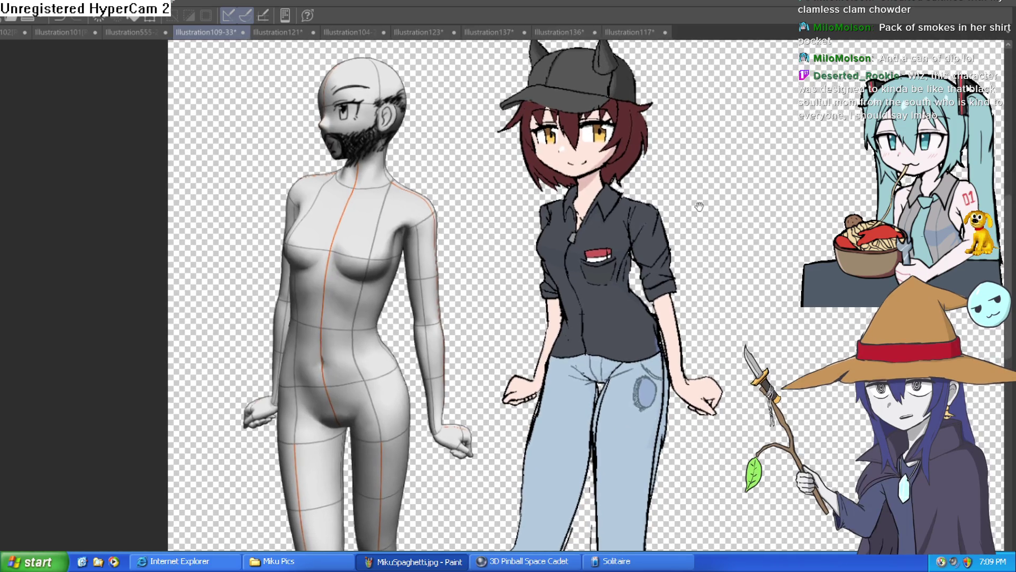
pyautogui.moveTo(681, 203); pyautogui.dragTo(688, 250)
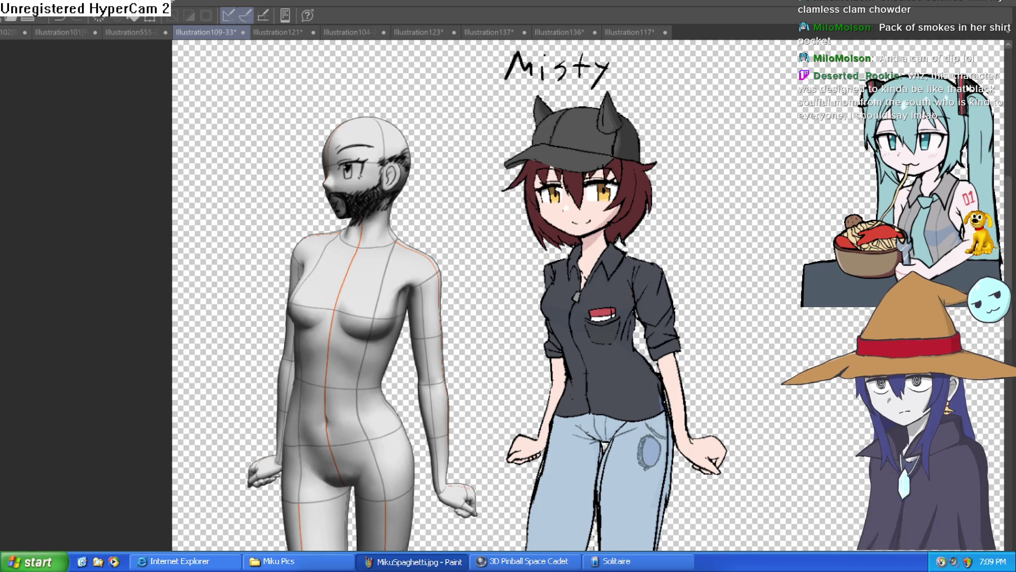
pyautogui.scroll(3, 601, 207)
pyautogui.scroll(3, 533, 211)
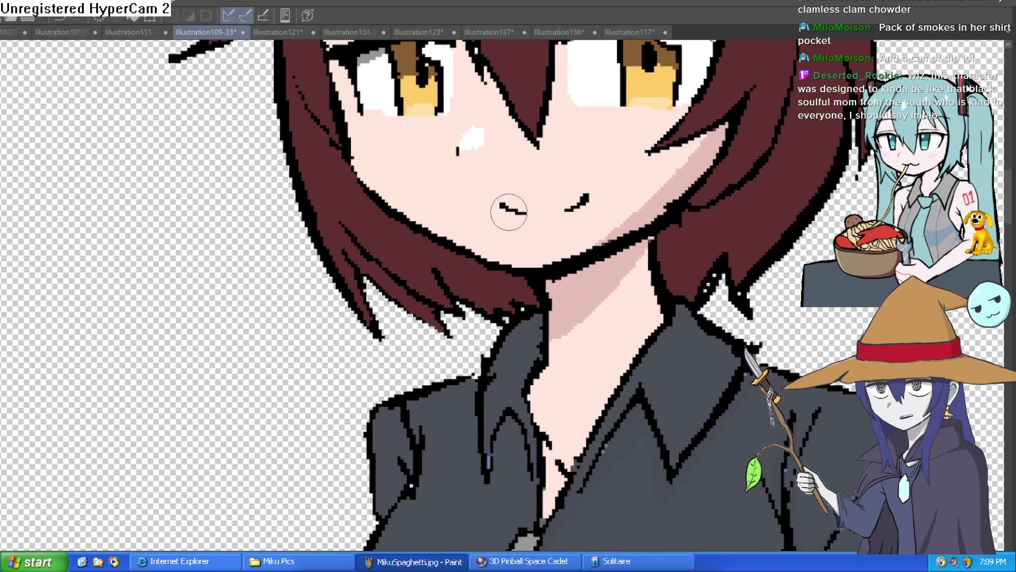
# Step: Draw a cigarette hanging from Misty's mouth, undoing two failed strokes
pyautogui.moveTo(508, 209)
pyautogui.mouseDown()
pyautogui.moveTo(461, 268)
pyautogui.moveTo(475, 257)
pyautogui.mouseUp()
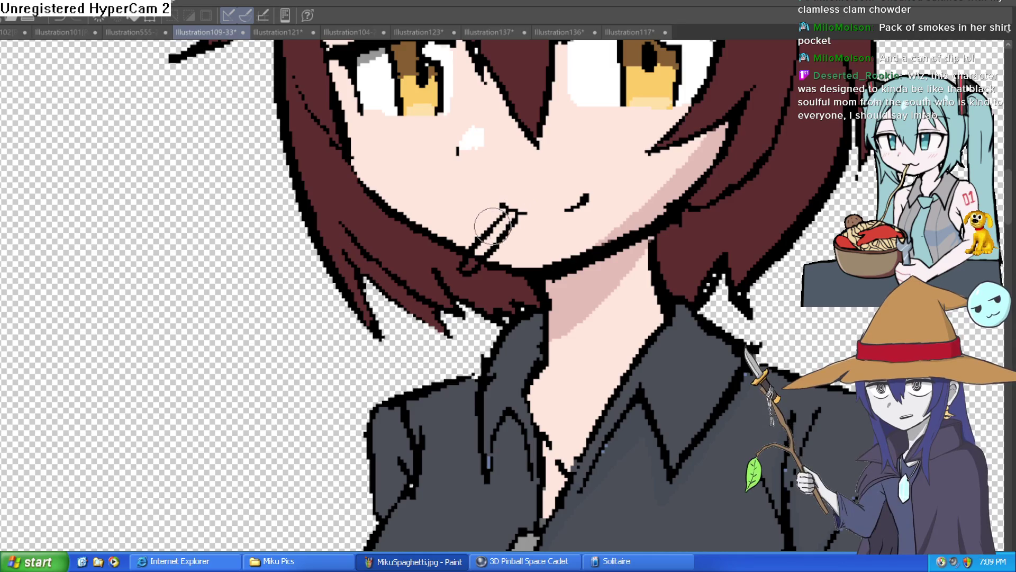
pyautogui.hotkey('ctrl', 'z')
pyautogui.hotkey('ctrl', 'z')
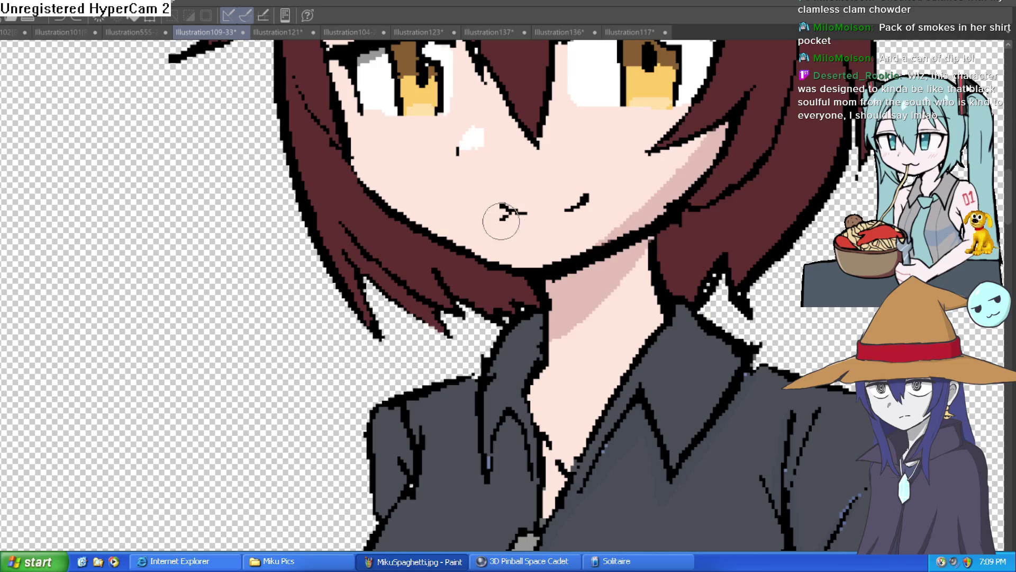
pyautogui.moveTo(516, 202); pyautogui.dragTo(425, 286)
pyautogui.hotkey('ctrl', 'z')
# Step: Draw the cigarette's double outline running down-left from her lips
pyautogui.moveTo(605, 184); pyautogui.dragTo(576, 192)
pyautogui.moveTo(495, 215)
pyautogui.mouseDown()
pyautogui.moveTo(465, 227)
pyautogui.moveTo(415, 281)
pyautogui.moveTo(498, 222)
pyautogui.mouseUp()
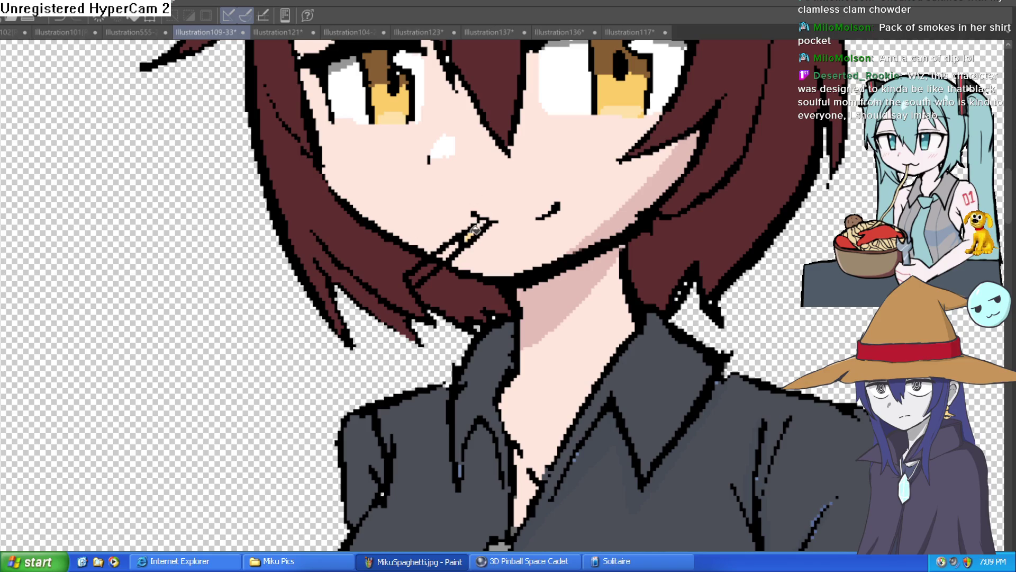
pyautogui.scroll(5, 482, 226)
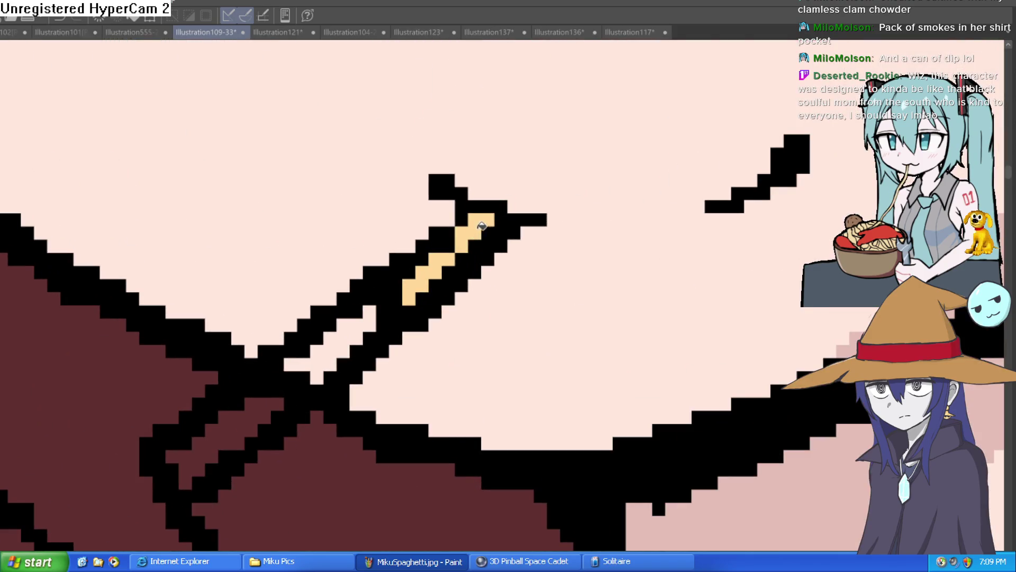
pyautogui.scroll(-3, 532, 210)
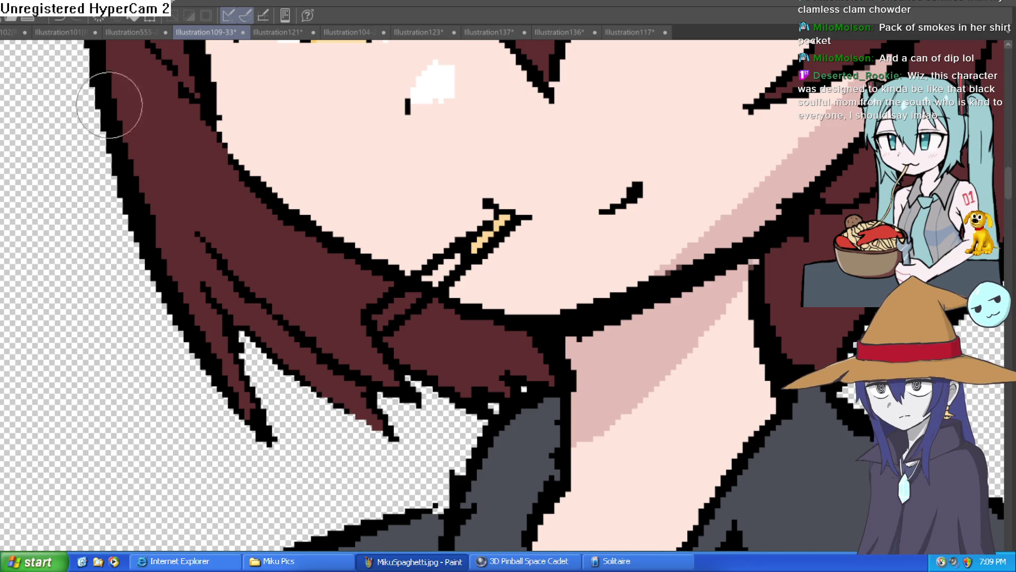
# Step: Fill the cigarette tip at the lips with solid orange
pyautogui.moveTo(484, 234); pyautogui.dragTo(502, 223)
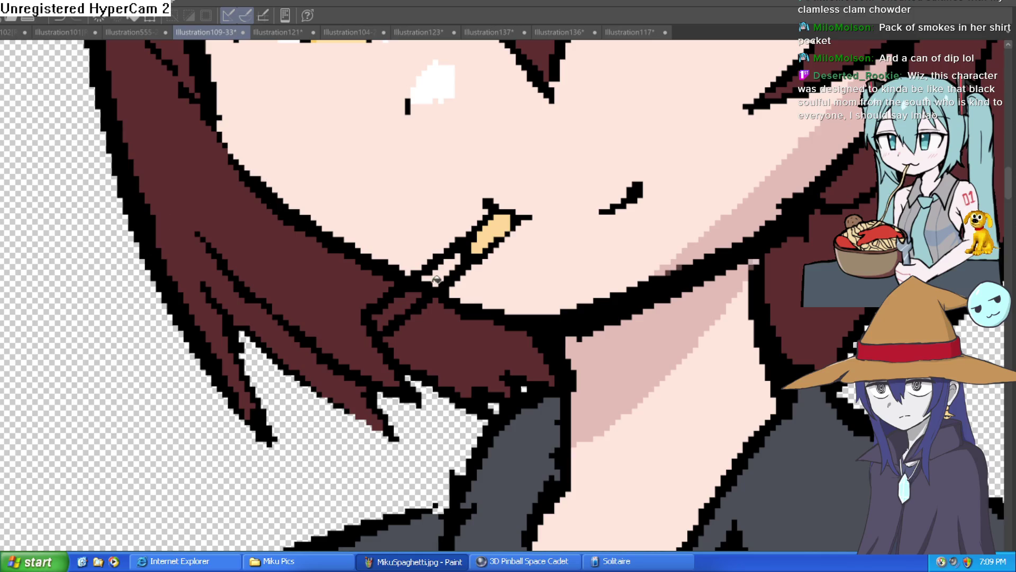
# Step: Fill and paint the cigarette shaft white, then bring the Misty label into view
pyautogui.click(407, 302)
pyautogui.click(463, 257)
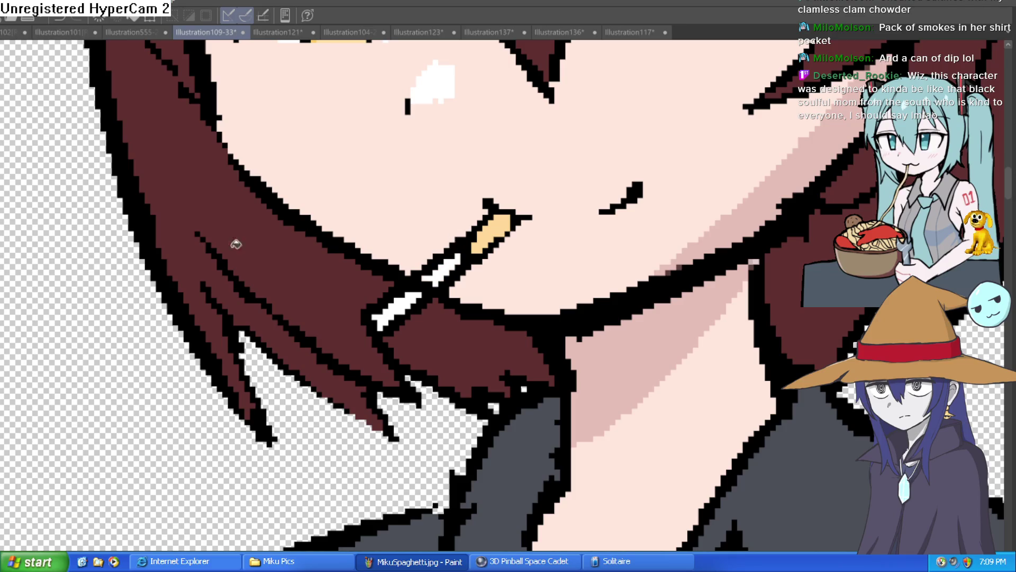
pyautogui.moveTo(445, 262); pyautogui.dragTo(386, 309)
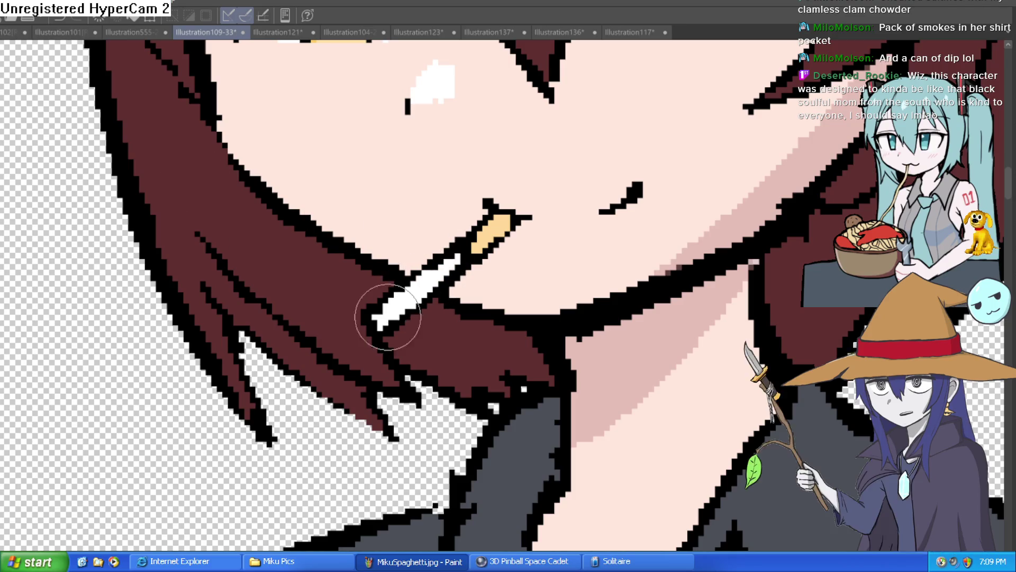
pyautogui.scroll(-3, 382, 321)
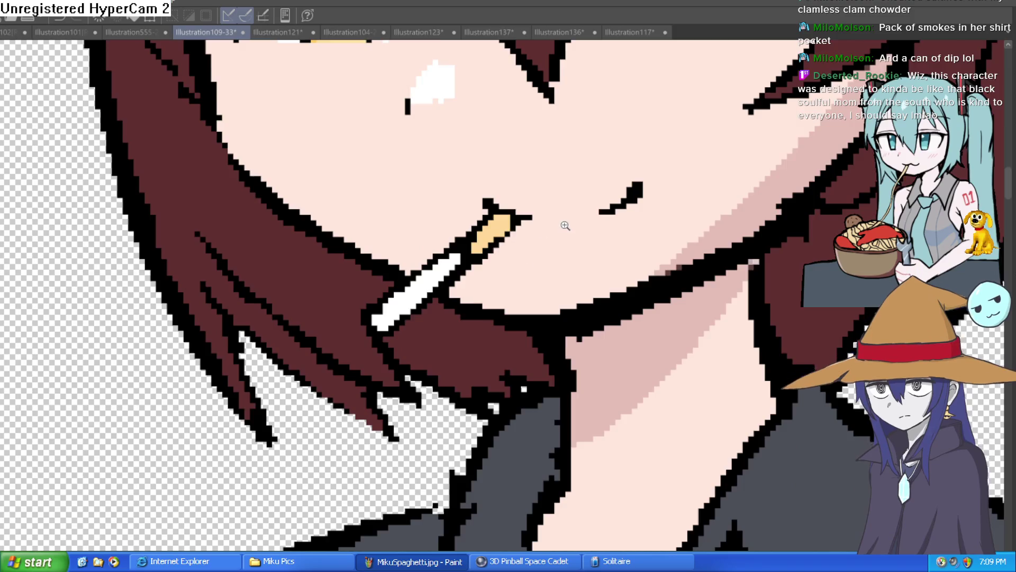
pyautogui.scroll(-3, 563, 222)
pyautogui.moveTo(669, 212); pyautogui.dragTo(635, 231)
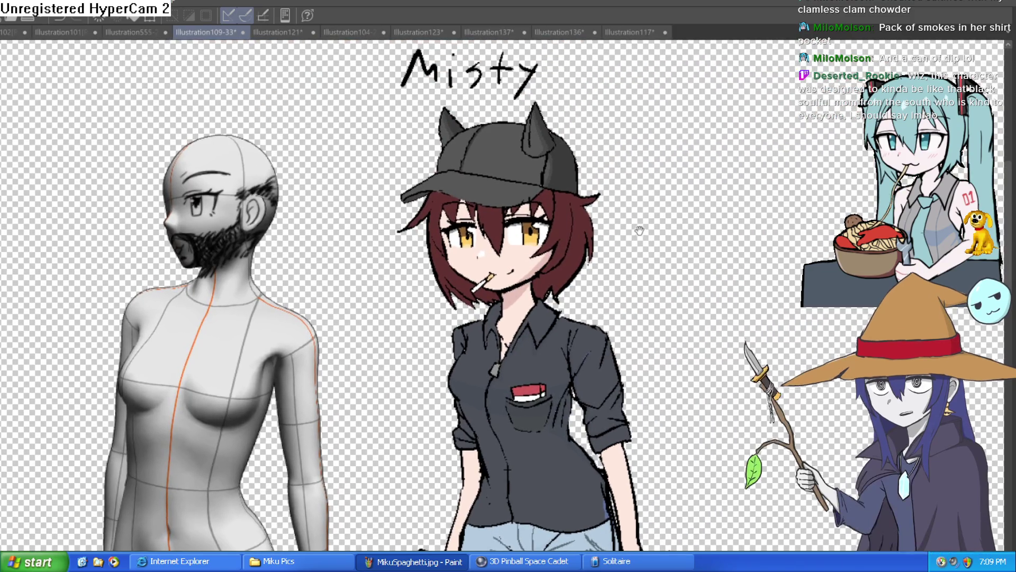
pyautogui.scroll(2, 635, 231)
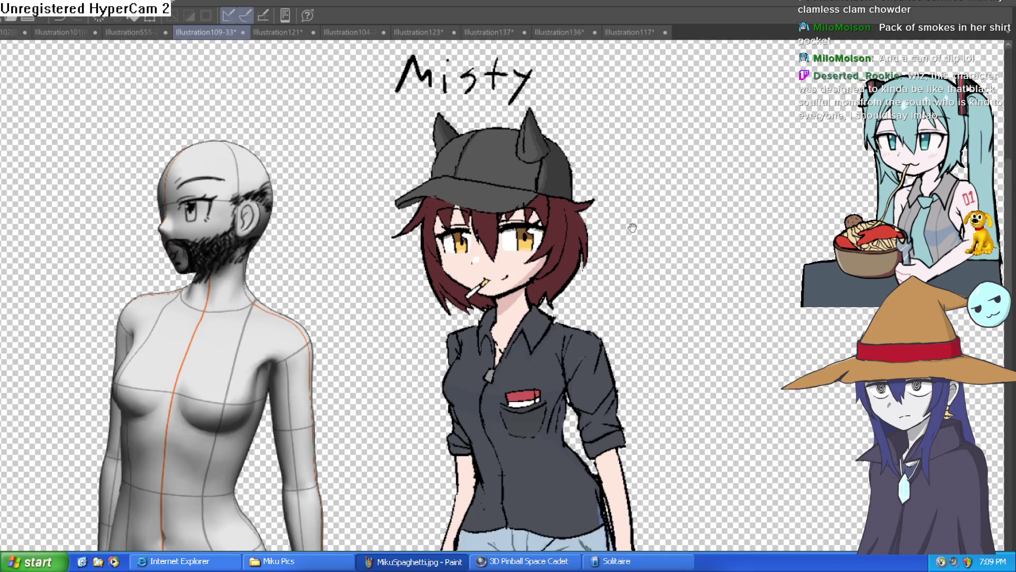
pyautogui.scroll(1, 632, 231)
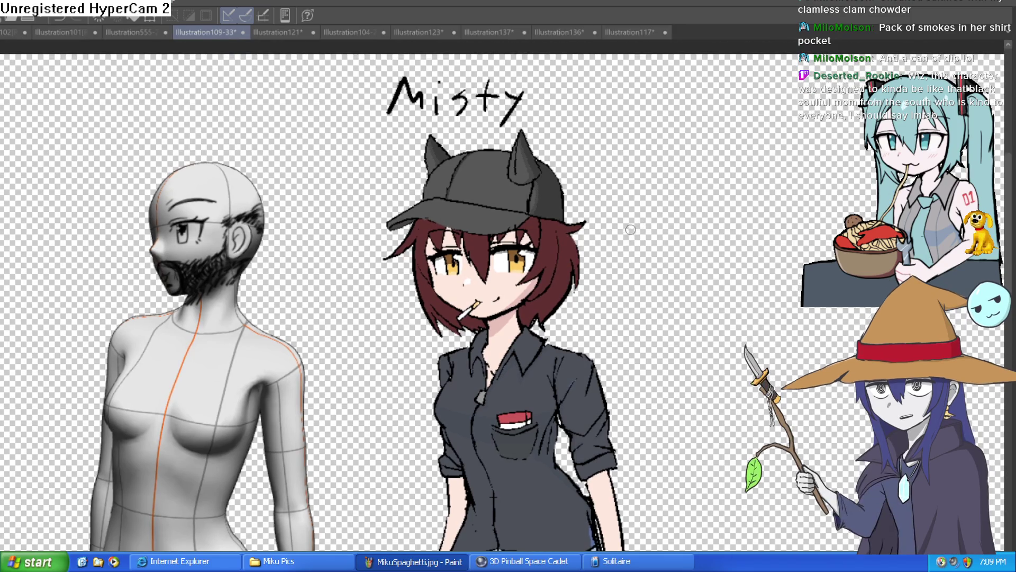
# Step: Zoom in on Misty's face, erase the cigarette from her mouth, and zoom back out to the whole sheet
pyautogui.hotkey('ctrl', '+')
pyautogui.hotkey('ctrl', '+')
pyautogui.hotkey('ctrl', '+')
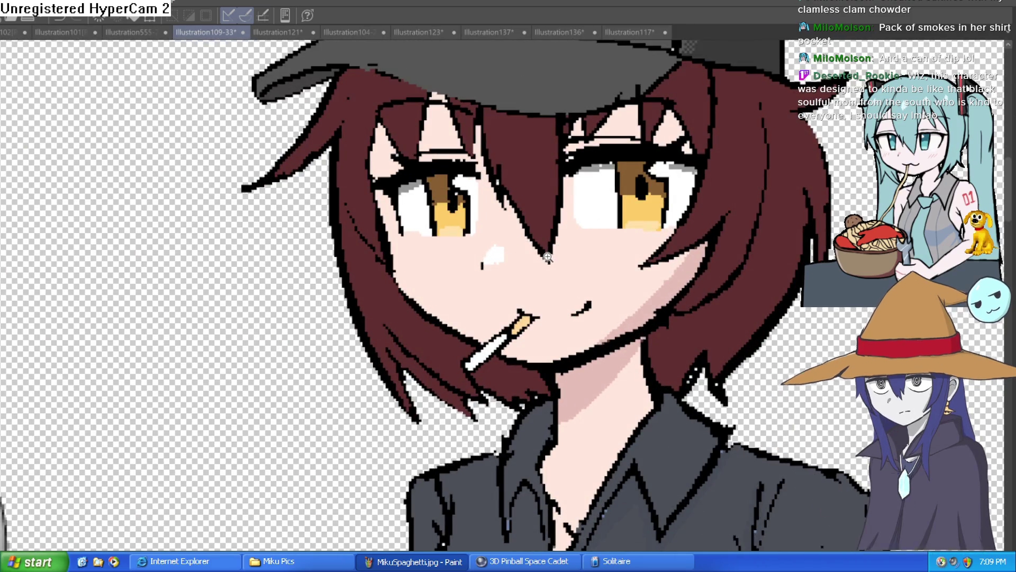
pyautogui.moveTo(540, 313); pyautogui.dragTo(537, 307)
pyautogui.hotkey('ctrl', '-')
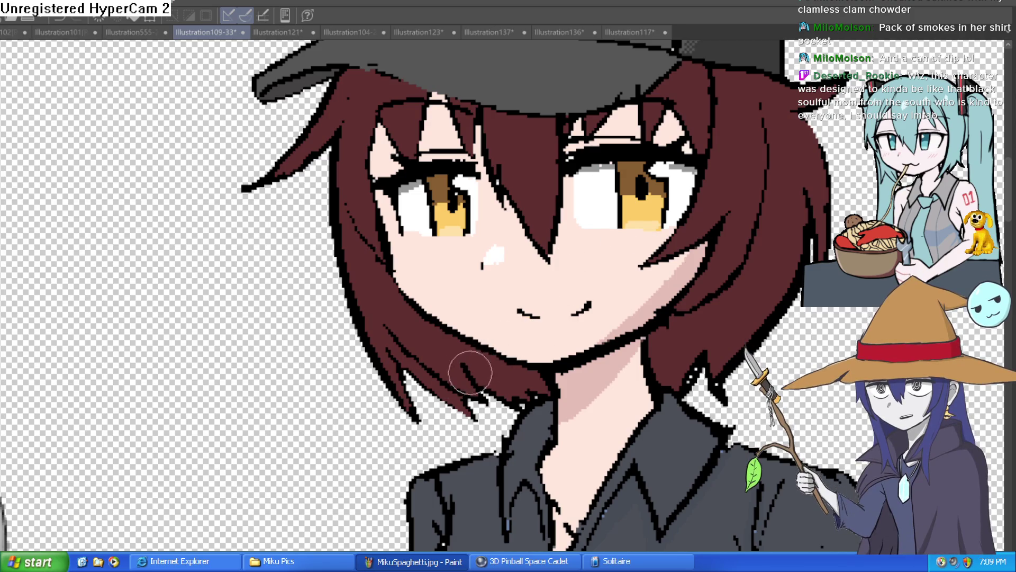
pyautogui.hotkey('ctrl', '-')
pyautogui.hotkey('ctrl', '-')
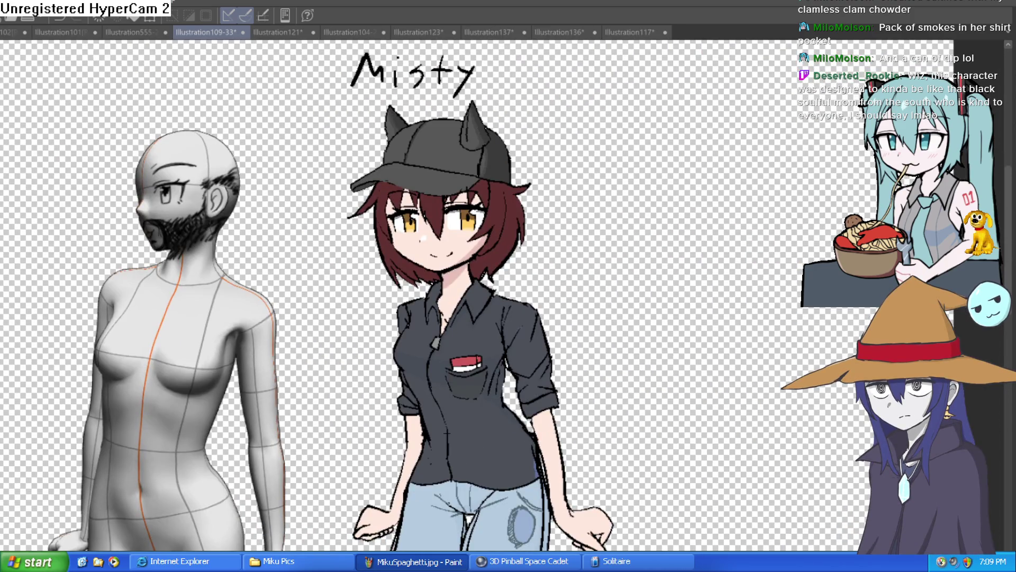
pyautogui.press('h')
pyautogui.press('h')
pyautogui.press('h')
pyautogui.press('h')
pyautogui.scroll(-3, 747, 233)
pyautogui.hotkey('ctrl', '-')
pyautogui.scroll(-3, 708, 208)
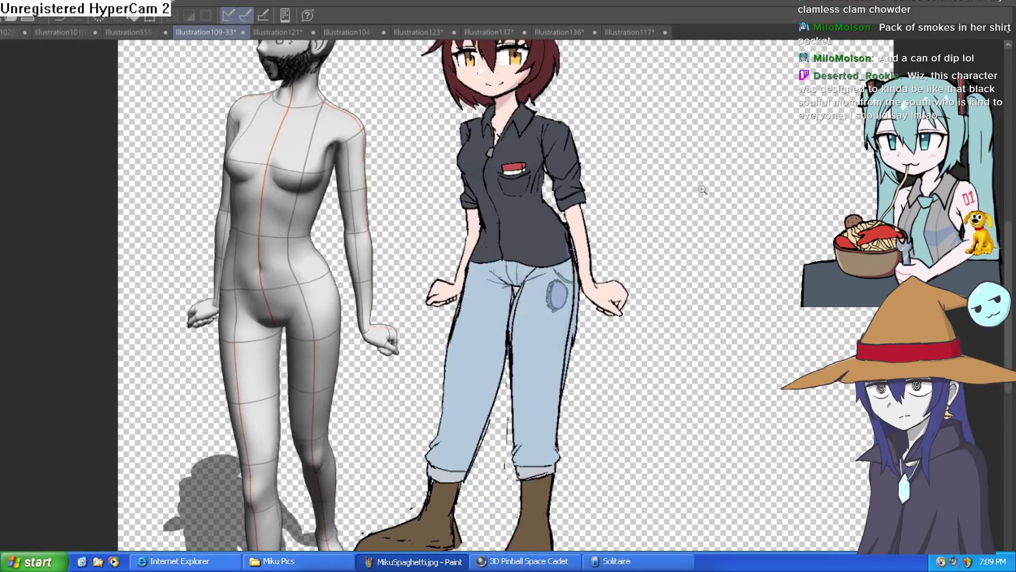
pyautogui.scroll(-1, 703, 187)
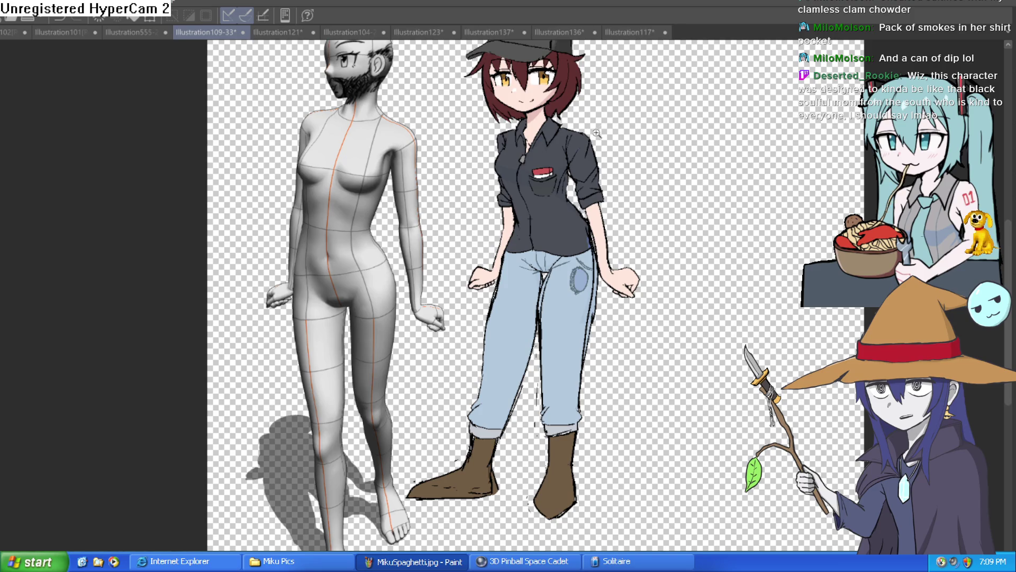
pyautogui.scroll(3, 596, 134)
pyautogui.scroll(2, 572, 199)
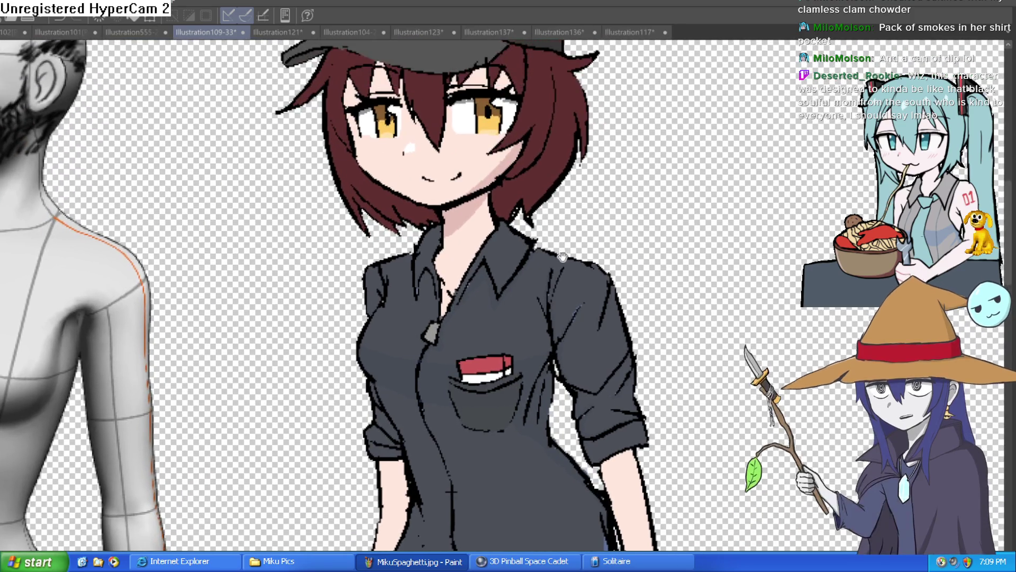
pyautogui.scroll(-3, 561, 256)
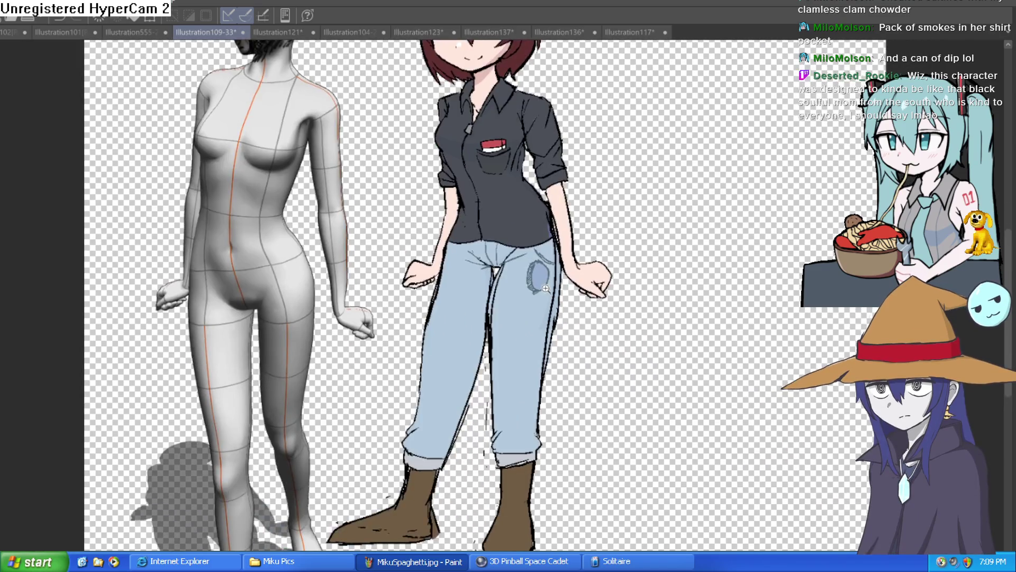
pyautogui.scroll(1, 546, 288)
pyautogui.scroll(-2, 545, 262)
pyautogui.scroll(-2, 540, 216)
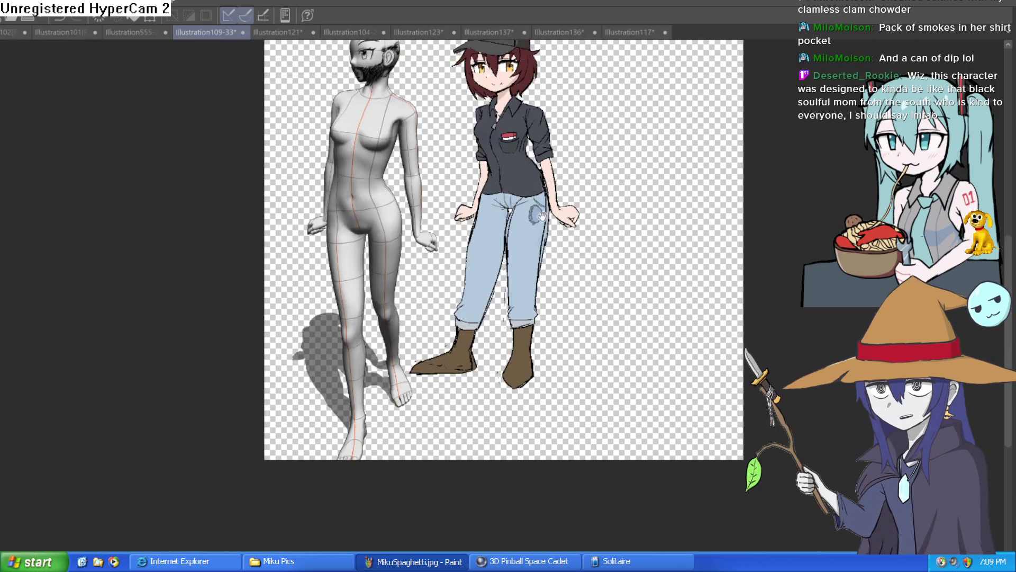
pyautogui.moveTo(542, 217); pyautogui.dragTo(527, 179)
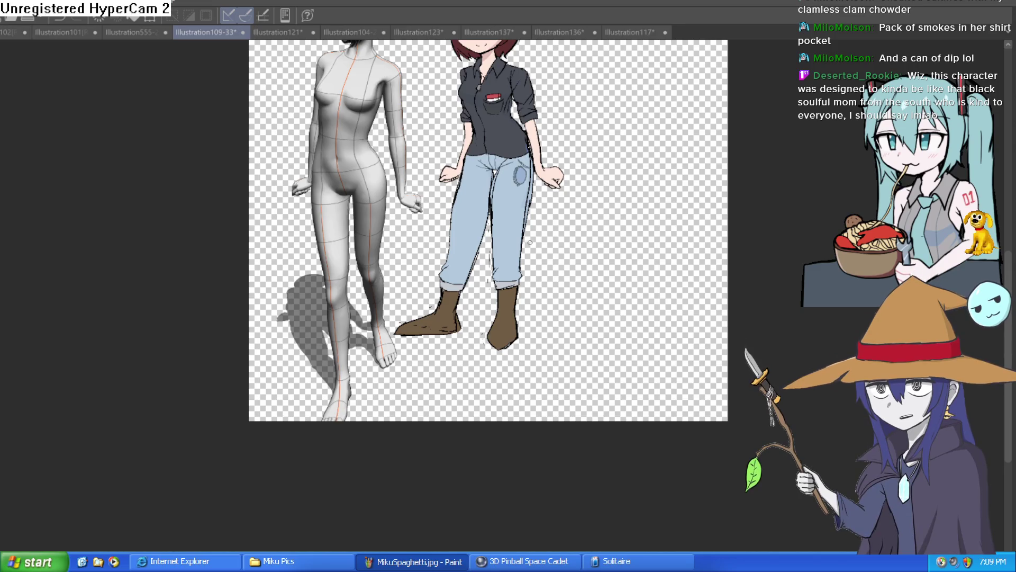
pyautogui.scroll(3, 512, 232)
pyautogui.moveTo(543, 229); pyautogui.dragTo(543, 179)
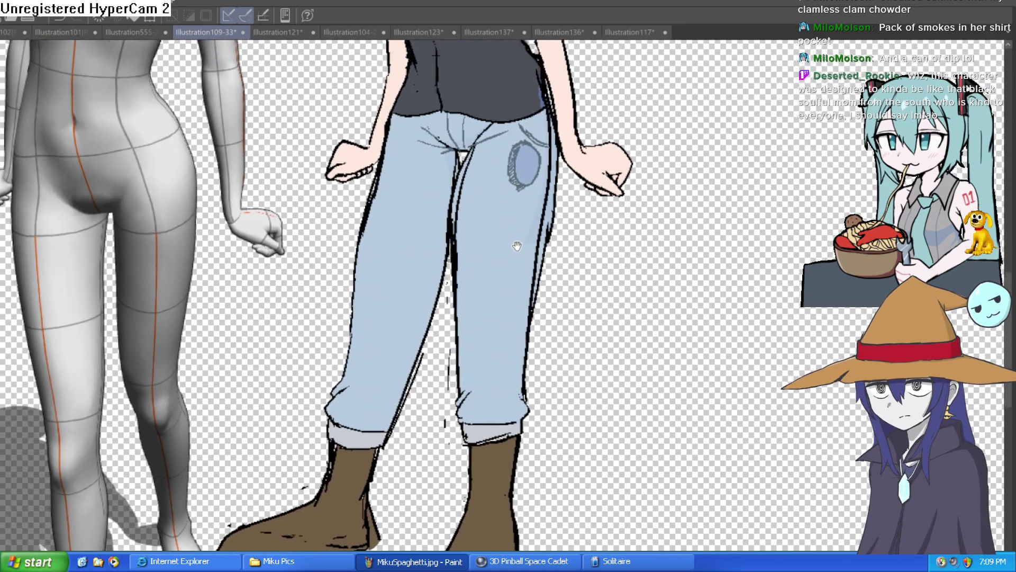
pyautogui.scroll(2, 543, 178)
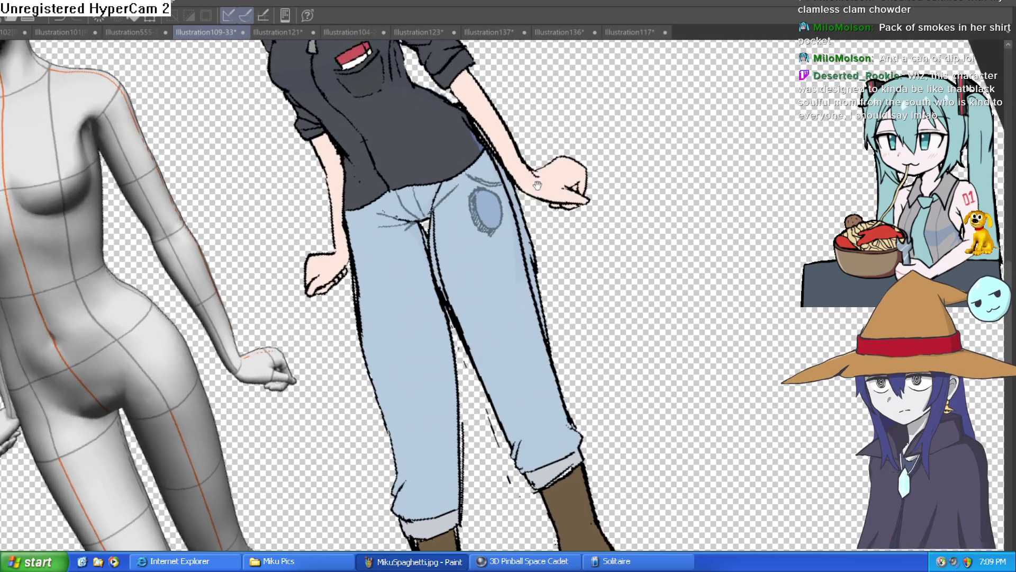
pyautogui.moveTo(283, 308); pyautogui.dragTo(203, 205)
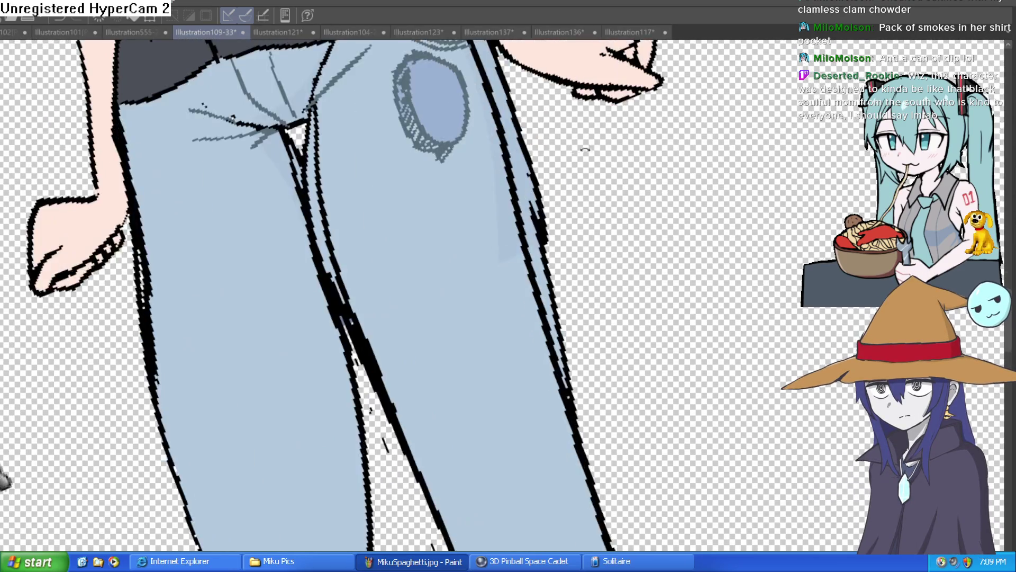
pyautogui.scroll(3, 627, 254)
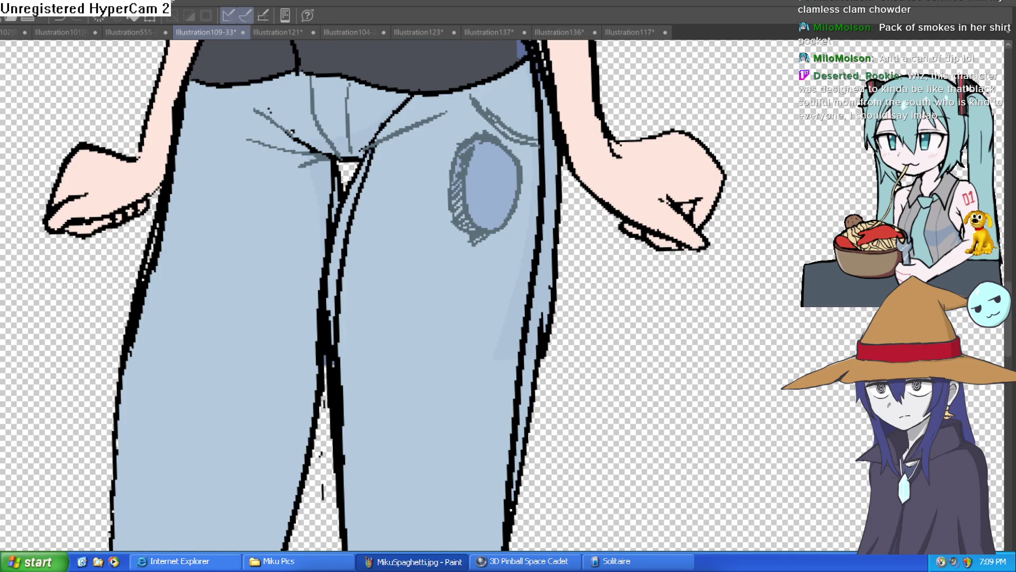
pyautogui.scroll(2, 509, 297)
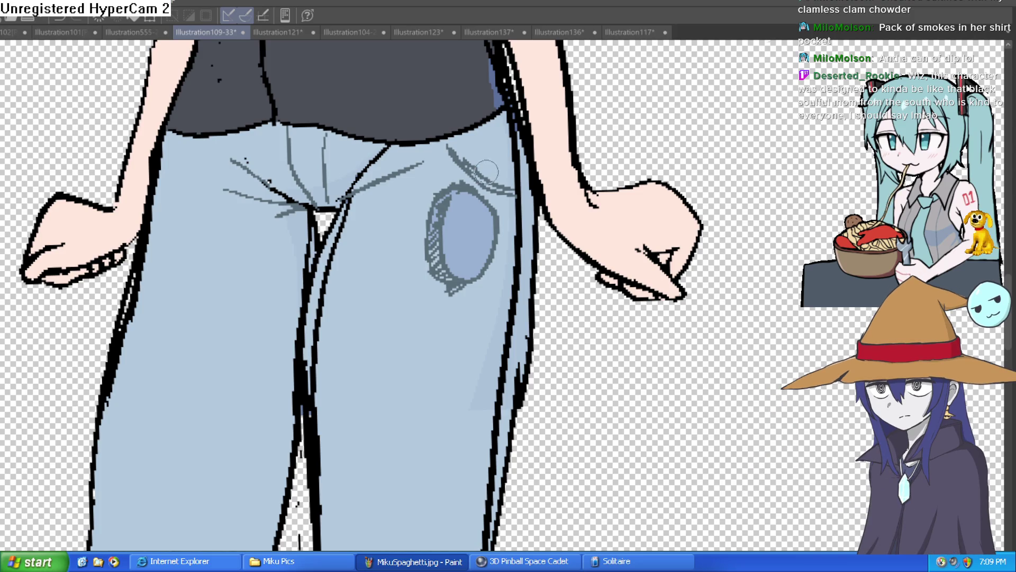
pyautogui.scroll(2, 489, 216)
pyautogui.scroll(1, 515, 229)
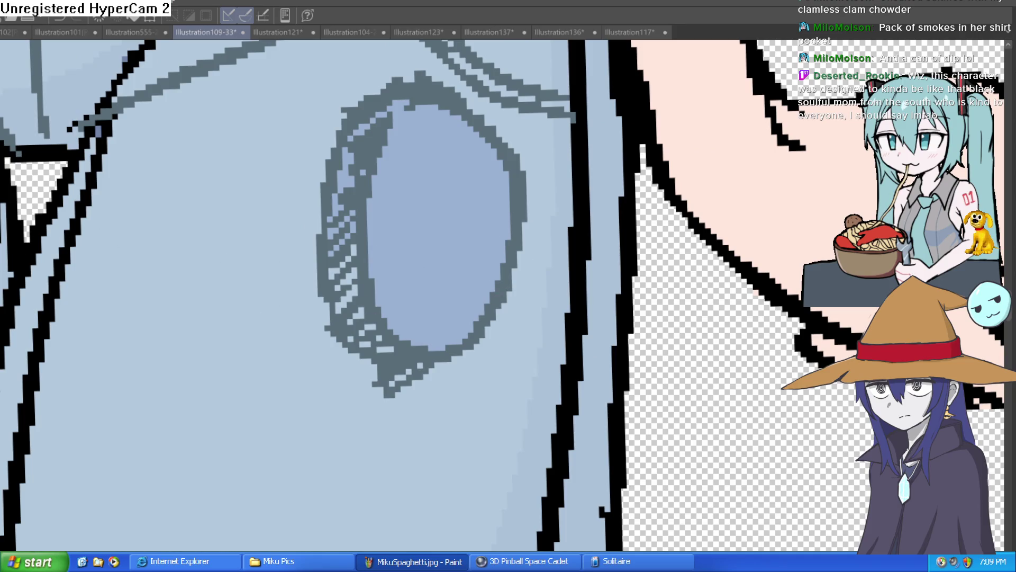
# Step: Thin the dark top edge of the jeans patch with light blue, then zoom out to the torso
pyautogui.moveTo(469, 119)
pyautogui.mouseDown()
pyautogui.moveTo(416, 102)
pyautogui.moveTo(465, 129)
pyautogui.moveTo(503, 209)
pyautogui.moveTo(481, 309)
pyautogui.moveTo(451, 344)
pyautogui.moveTo(515, 214)
pyautogui.moveTo(465, 125)
pyautogui.moveTo(513, 182)
pyautogui.moveTo(521, 234)
pyautogui.moveTo(460, 347)
pyautogui.moveTo(404, 331)
pyautogui.moveTo(378, 264)
pyautogui.moveTo(398, 136)
pyautogui.moveTo(431, 102)
pyautogui.moveTo(479, 124)
pyautogui.moveTo(460, 114)
pyautogui.moveTo(513, 262)
pyautogui.moveTo(481, 336)
pyautogui.moveTo(459, 354)
pyautogui.moveTo(510, 170)
pyautogui.moveTo(460, 103)
pyautogui.moveTo(420, 109)
pyautogui.moveTo(444, 108)
pyautogui.mouseUp()
pyautogui.hotkey('ctrl', 'alt', '0')
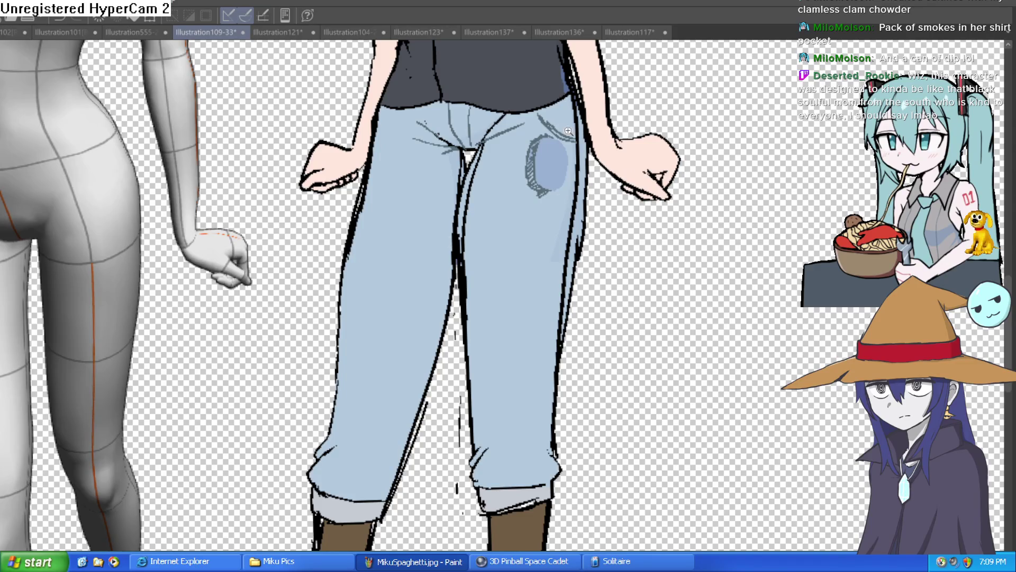
pyautogui.scroll(5, 567, 131)
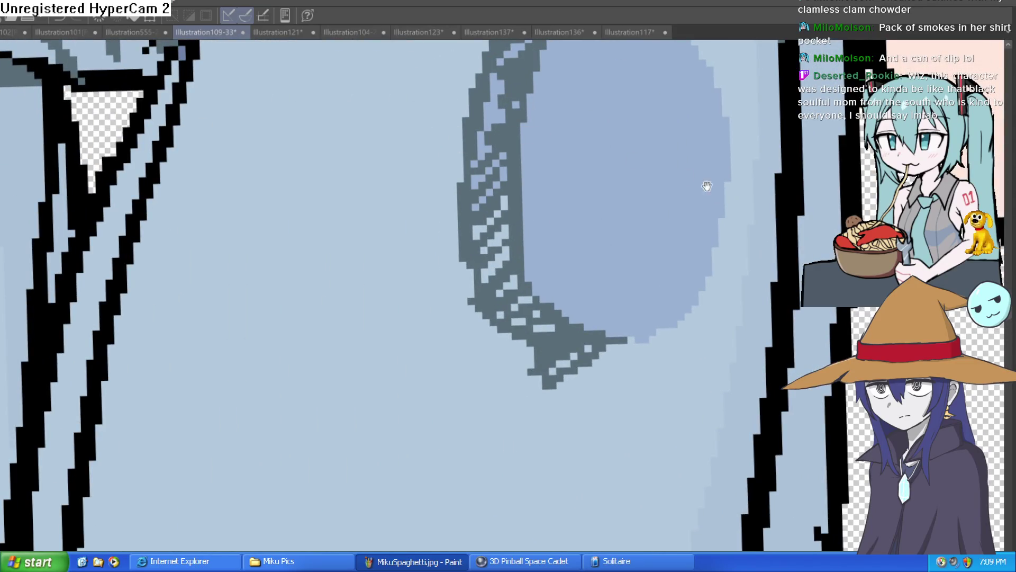
# Step: Add dark pen strokes along the patch's lower-right edge and outline
pyautogui.moveTo(707, 185); pyautogui.dragTo(572, 281)
pyautogui.moveTo(540, 424)
pyautogui.mouseDown()
pyautogui.moveTo(570, 394)
pyautogui.moveTo(586, 272)
pyautogui.moveTo(580, 177)
pyautogui.moveTo(486, 87)
pyautogui.moveTo(367, 128)
pyautogui.mouseUp()
pyautogui.scroll(-5, 590, 245)
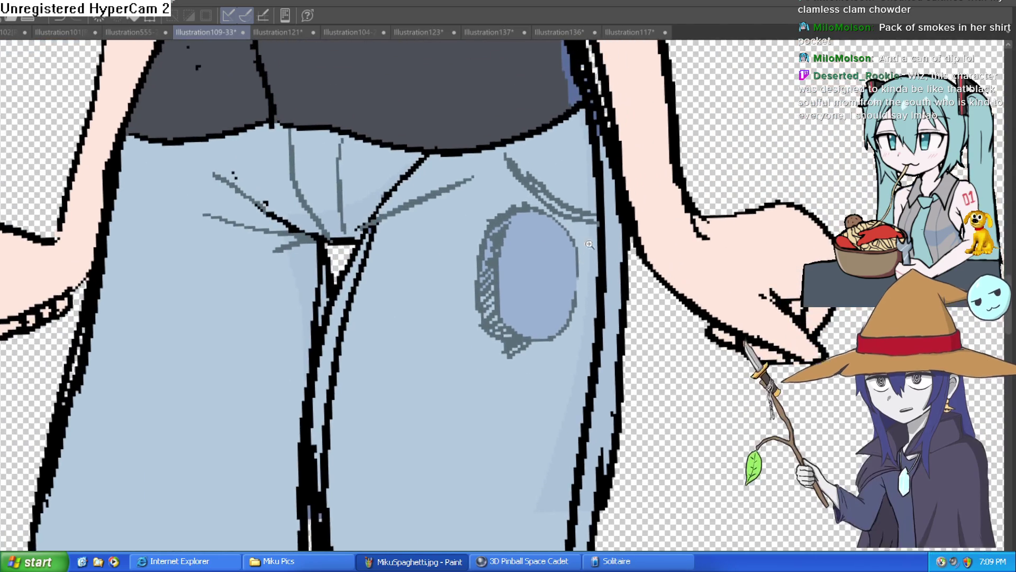
pyautogui.scroll(-3, 589, 244)
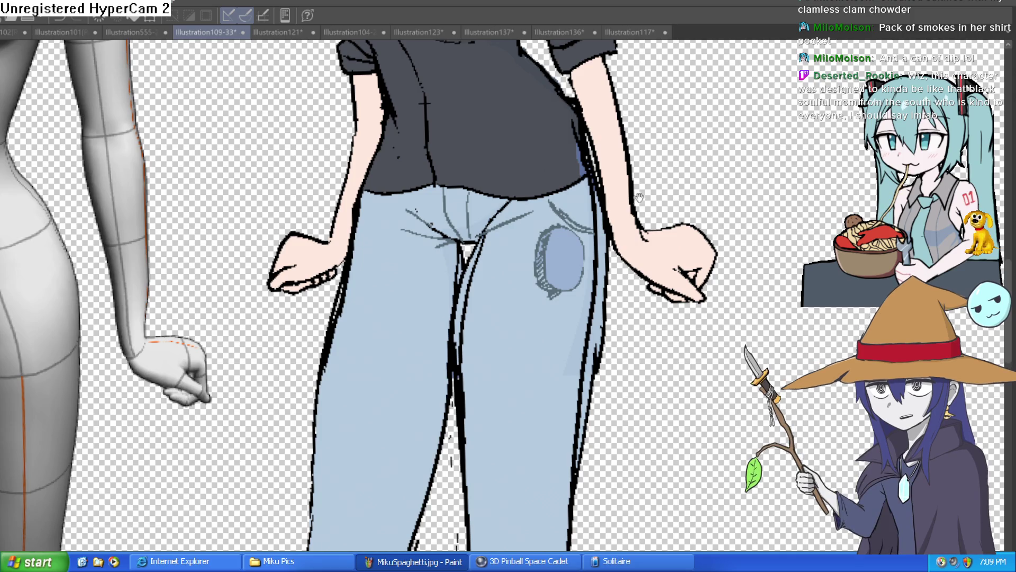
pyautogui.scroll(-2, 604, 227)
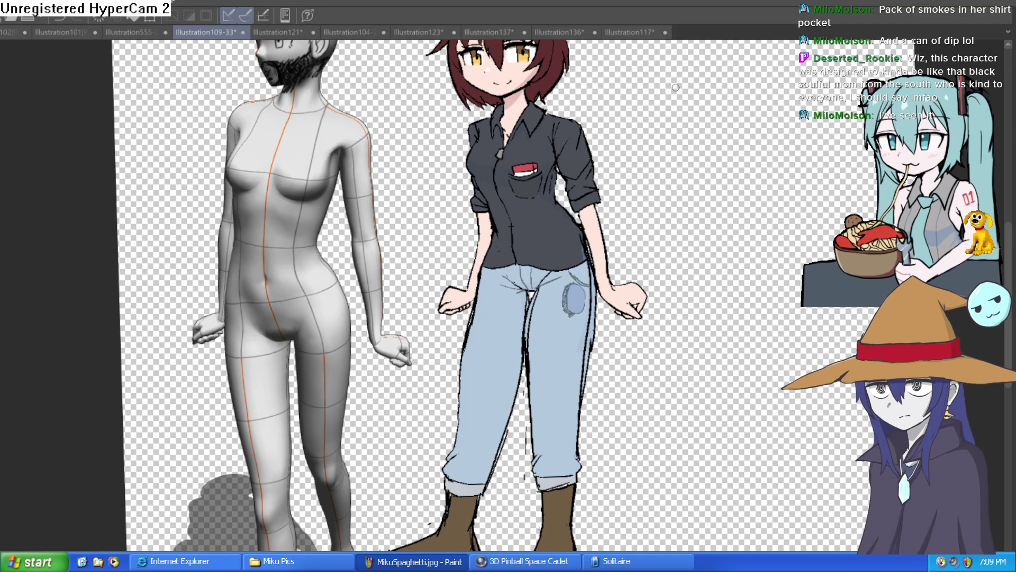
pyautogui.scroll(4, 572, 265)
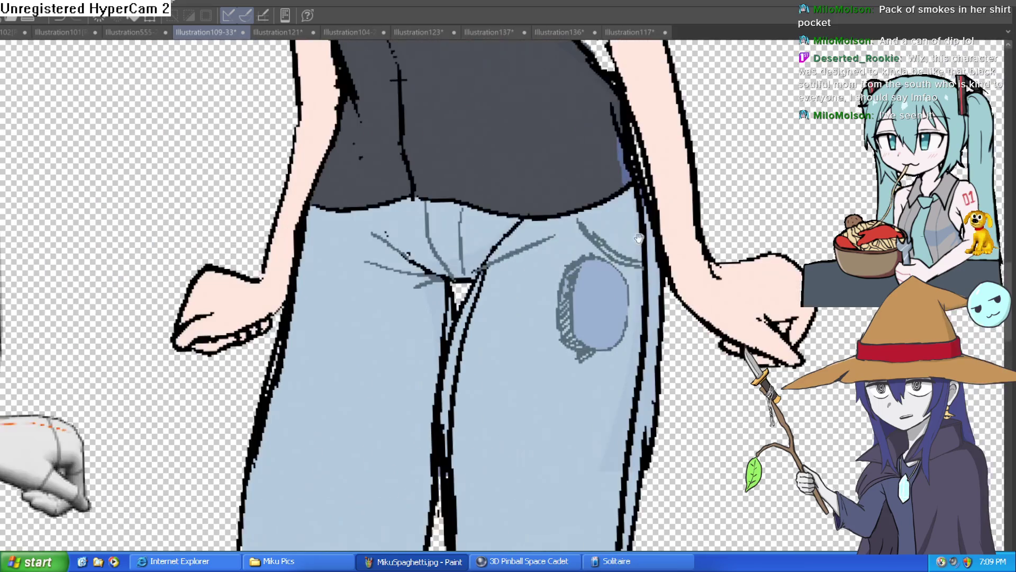
pyautogui.scroll(1, 639, 239)
pyautogui.scroll(-2, 640, 218)
pyautogui.scroll(-1, 631, 228)
pyautogui.scroll(-1, 624, 240)
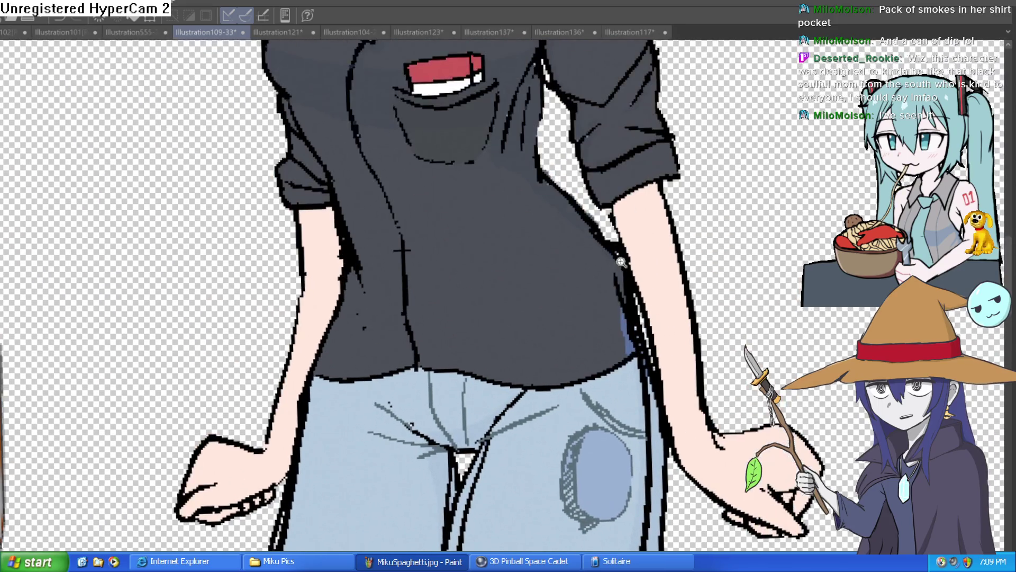
pyautogui.scroll(-1, 616, 251)
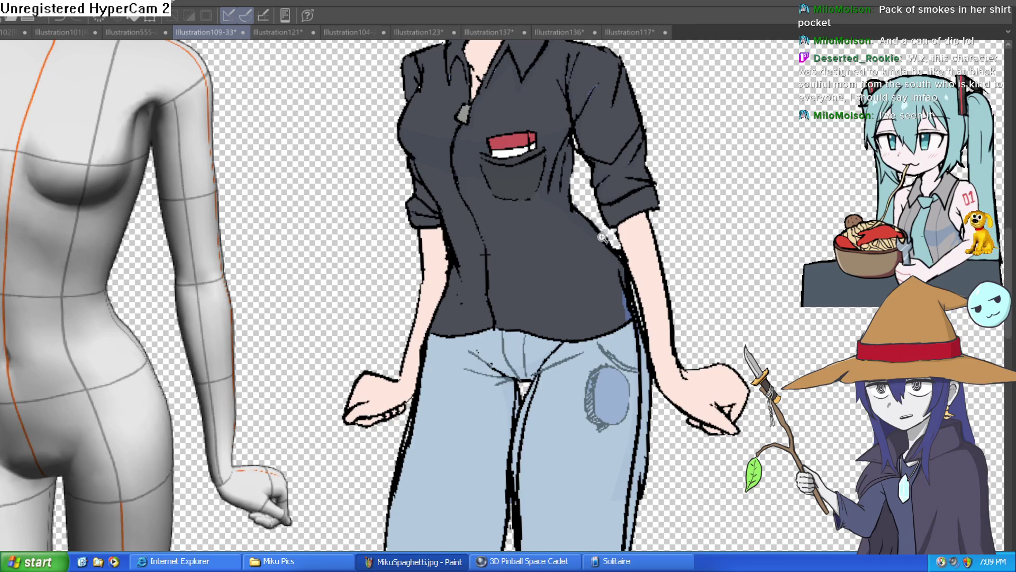
pyautogui.scroll(-1, 592, 240)
pyautogui.scroll(1, 592, 244)
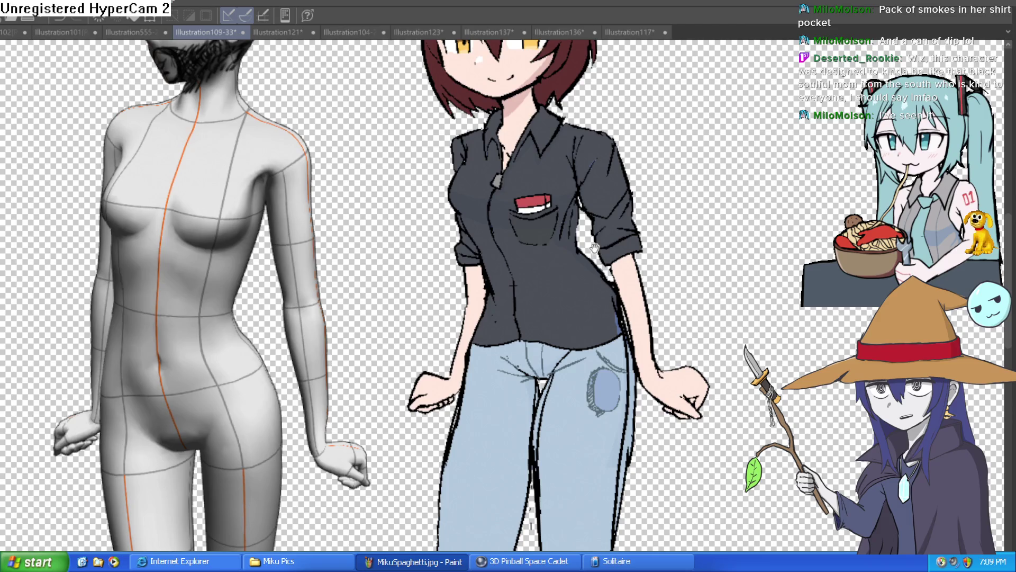
pyautogui.scroll(-1, 592, 249)
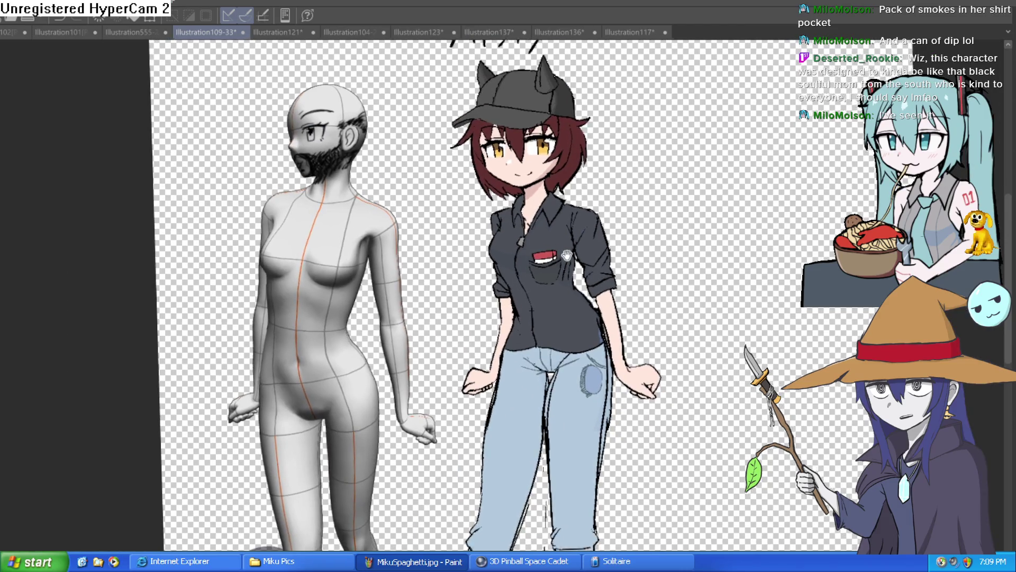
pyautogui.scroll(2, 530, 185)
pyautogui.scroll(1, 540, 158)
pyautogui.scroll(1, 557, 111)
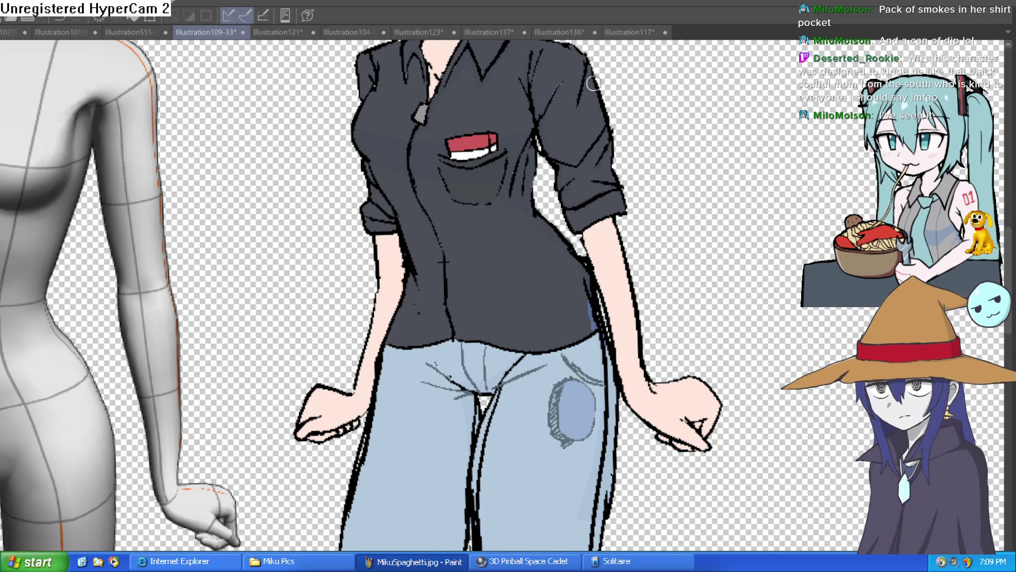
pyautogui.scroll(-1, 654, 252)
pyautogui.scroll(-2, 592, 159)
pyautogui.scroll(-1, 587, 168)
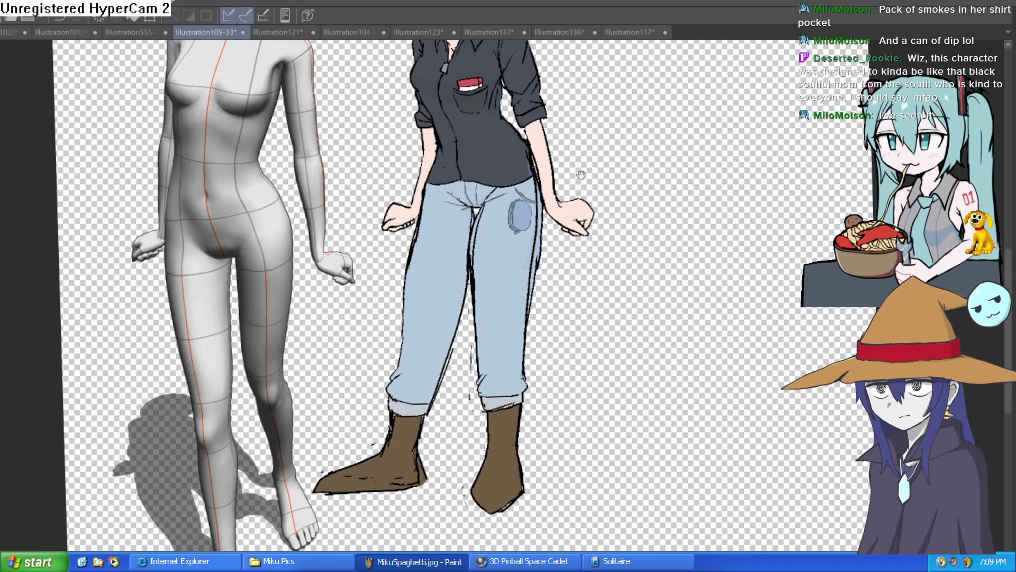
pyautogui.scroll(1, 462, 293)
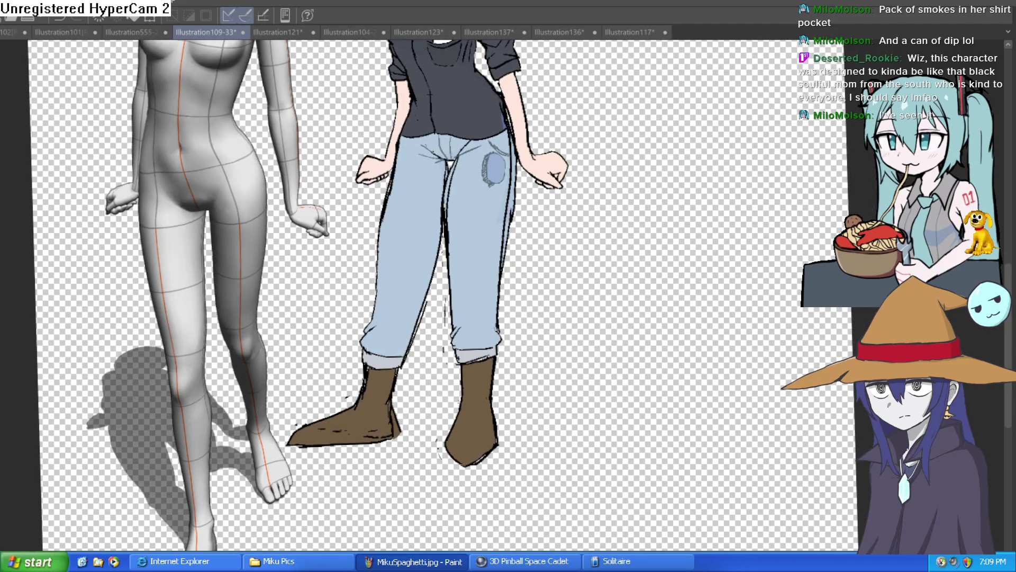
pyautogui.scroll(3, 546, 159)
pyautogui.scroll(1, 512, 279)
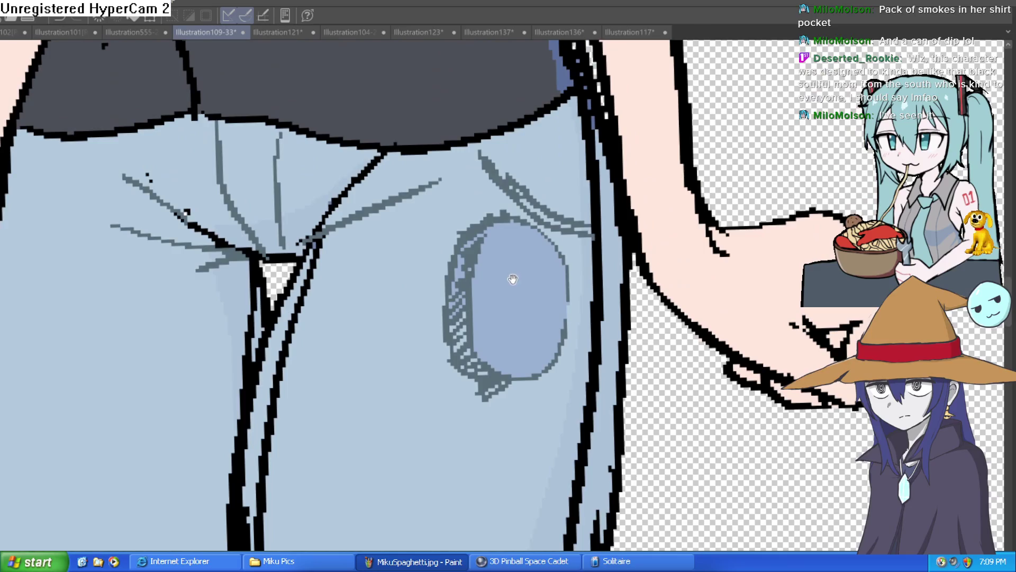
pyautogui.scroll(1, 328, 242)
pyautogui.scroll(-1, 406, 239)
pyautogui.scroll(-1, 406, 239)
# Step: Pan to Misty's face and shirt and flip the canvas view horizontally
pyautogui.moveTo(445, 171); pyautogui.dragTo(448, 268)
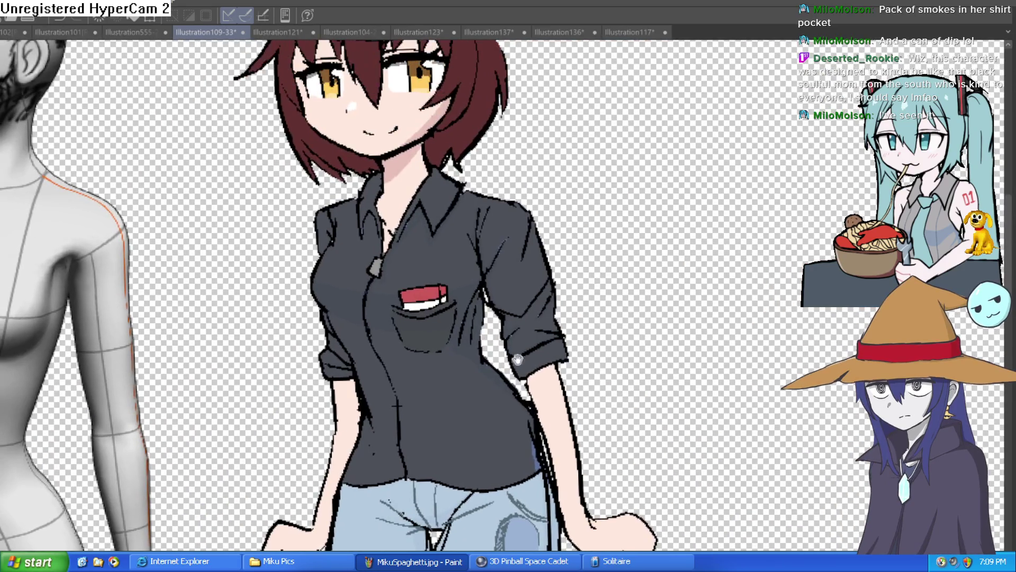
pyautogui.scroll(-1, 425, 239)
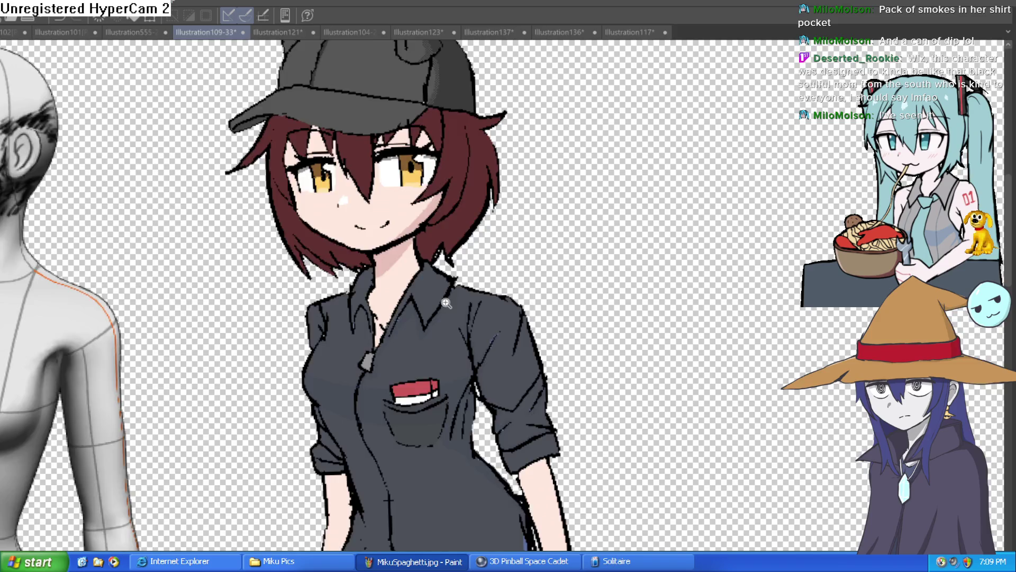
pyautogui.scroll(-1, 449, 302)
pyautogui.scroll(1, 498, 278)
pyautogui.moveTo(498, 278); pyautogui.dragTo(510, 212)
pyautogui.scroll(1, 515, 209)
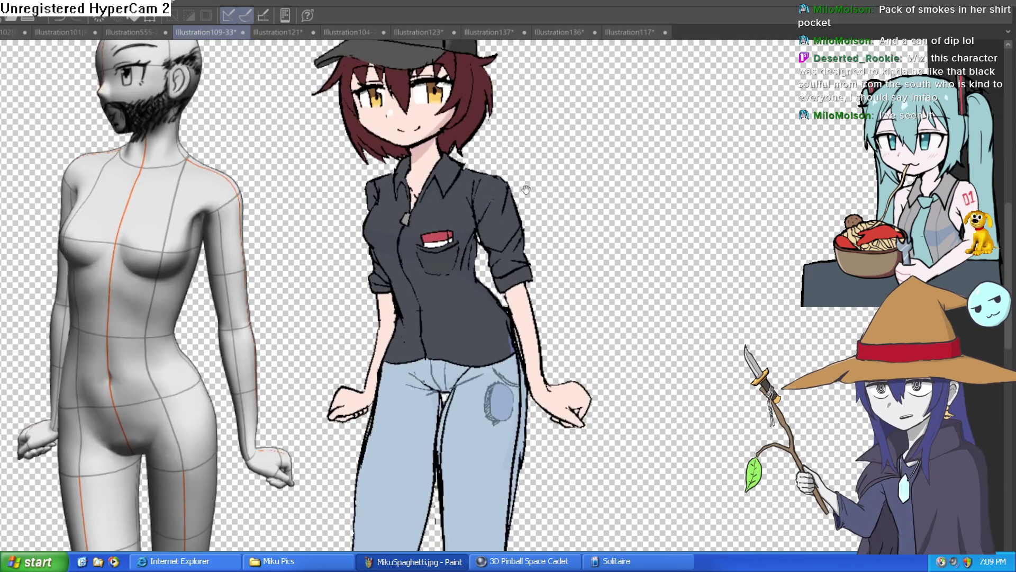
pyautogui.scroll(1, 520, 200)
pyautogui.scroll(-1, 520, 200)
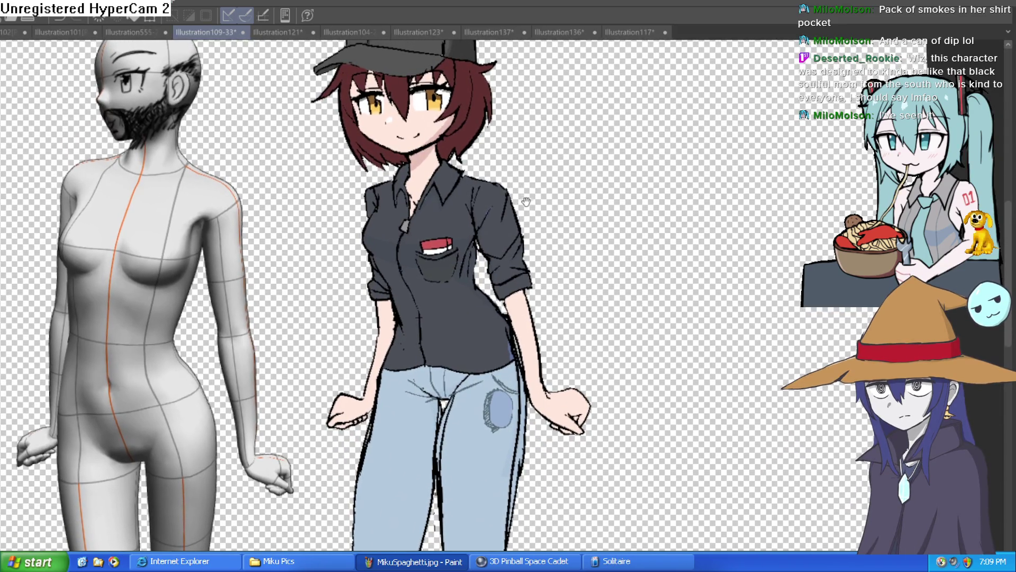
pyautogui.scroll(-1, 525, 198)
pyautogui.scroll(-1, 533, 190)
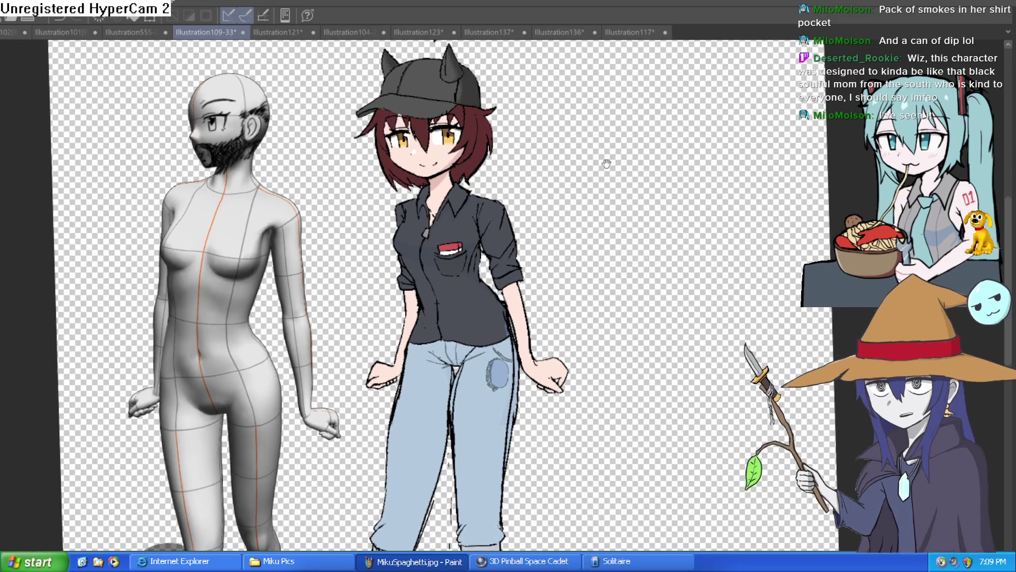
pyautogui.scroll(-1, 536, 186)
pyautogui.press('h')
pyautogui.press('h')
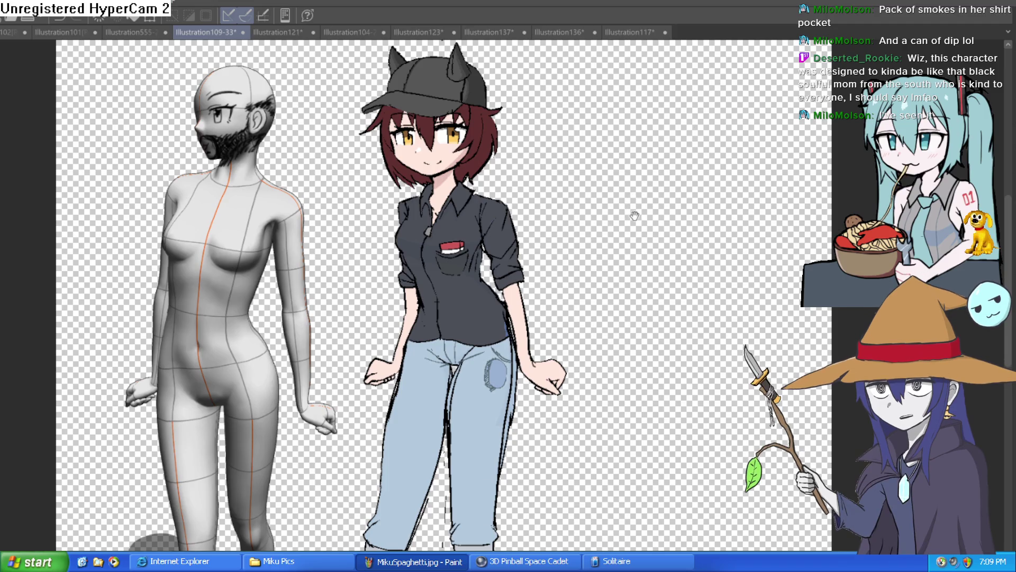
pyautogui.moveTo(637, 195); pyautogui.dragTo(644, 229)
# Step: View the blue-overalls cat girl in the Illustration555 lineup, then return to the Misty drawing
pyautogui.click(147, 32)
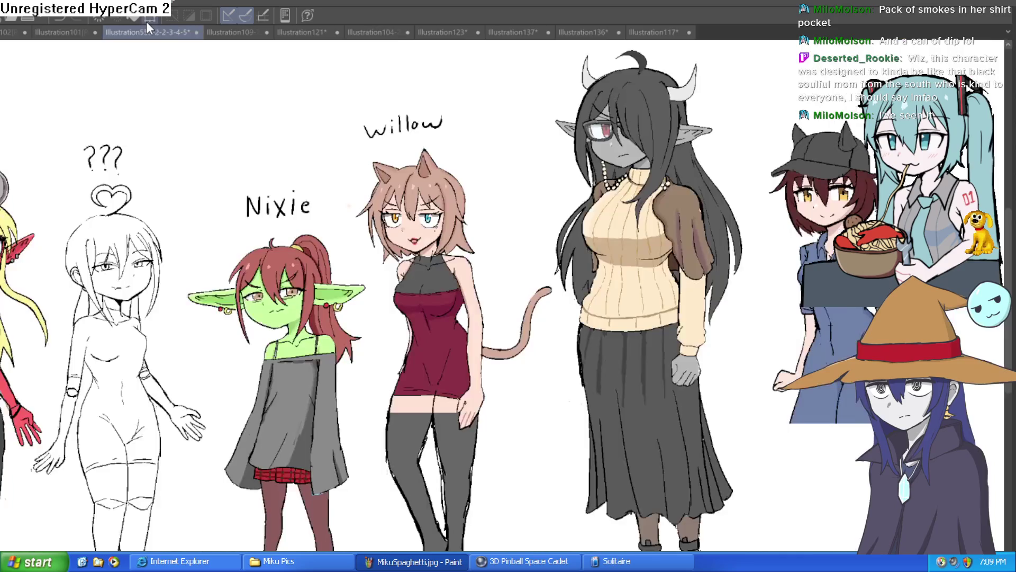
pyautogui.moveTo(860, 197)
pyautogui.mouseDown()
pyautogui.moveTo(691, 181)
pyautogui.moveTo(556, 191)
pyautogui.moveTo(452, 119)
pyautogui.mouseUp()
pyautogui.scroll(-2, 691, 181)
pyautogui.click(205, 32)
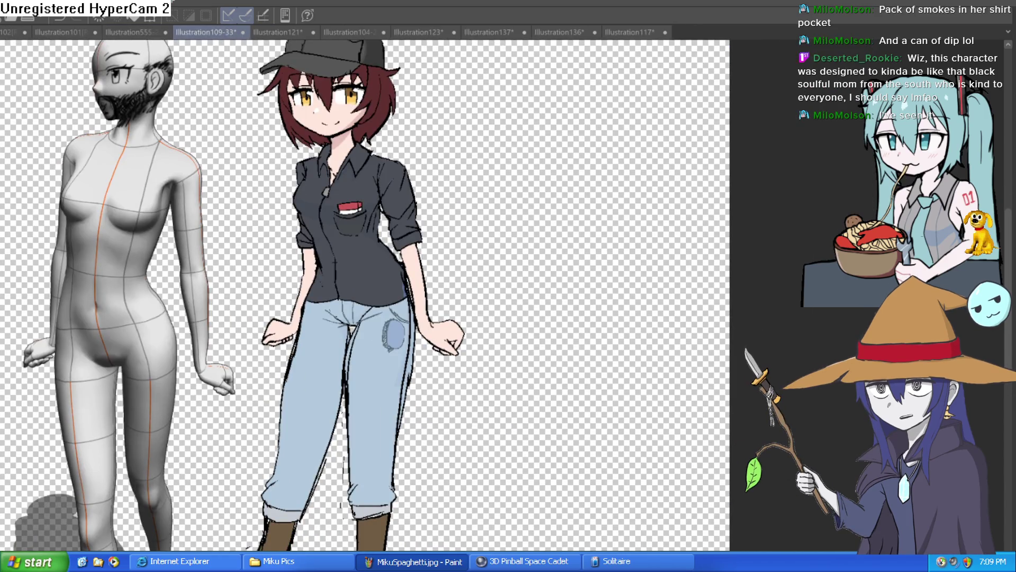
pyautogui.scroll(3, 445, 199)
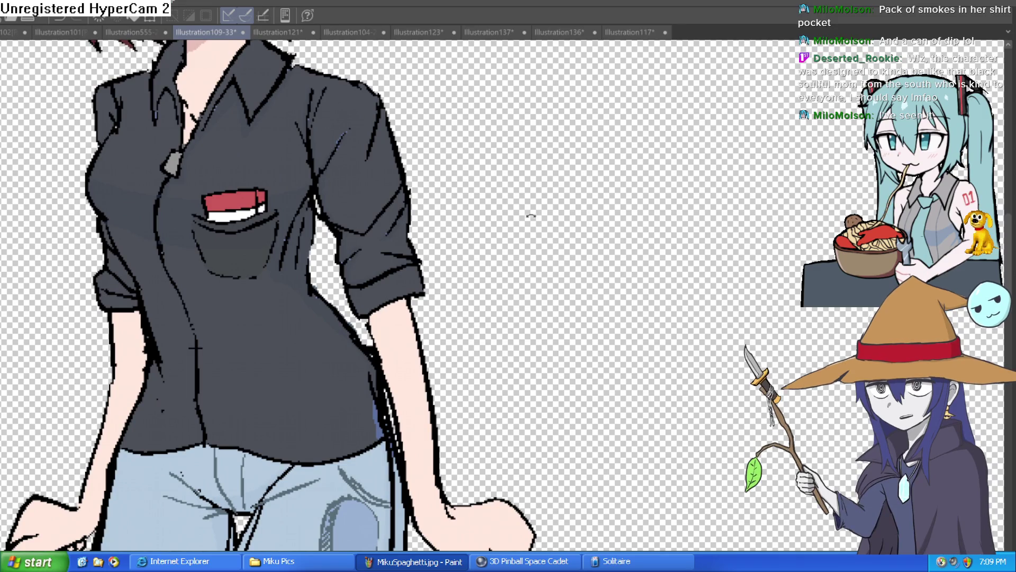
# Step: Rotate the canvas clockwise and paint a dark shading stroke up Misty's shirt sleeve
pyautogui.press('^')
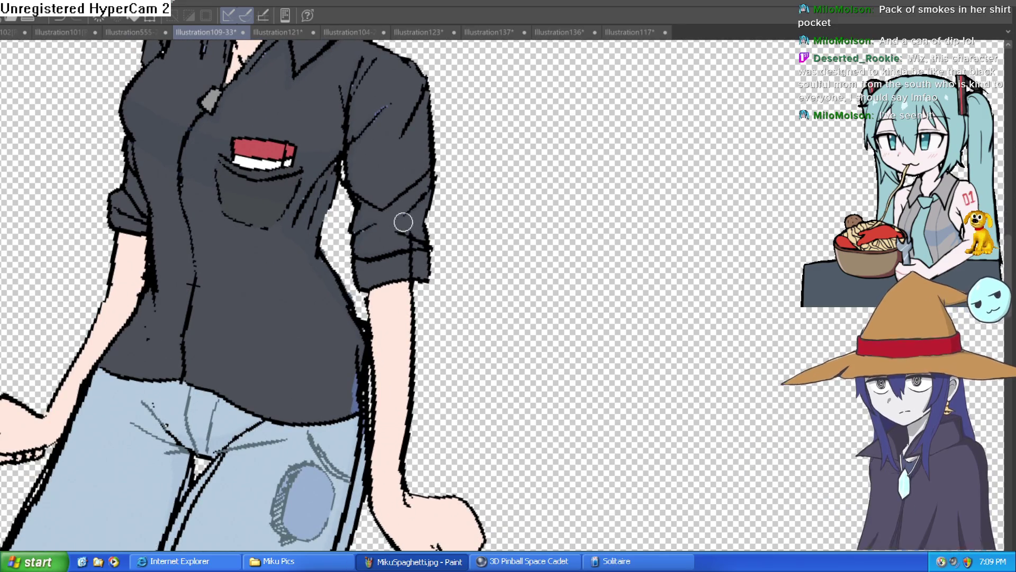
pyautogui.moveTo(434, 176); pyautogui.dragTo(430, 239)
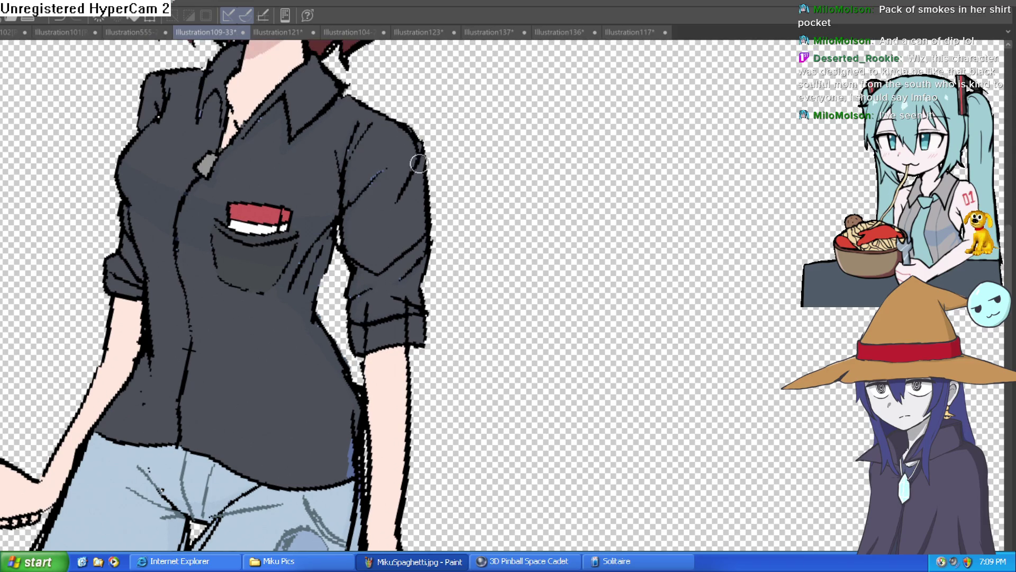
pyautogui.moveTo(370, 289)
pyautogui.mouseDown()
pyautogui.moveTo(347, 164)
pyautogui.moveTo(515, 120)
pyautogui.mouseUp()
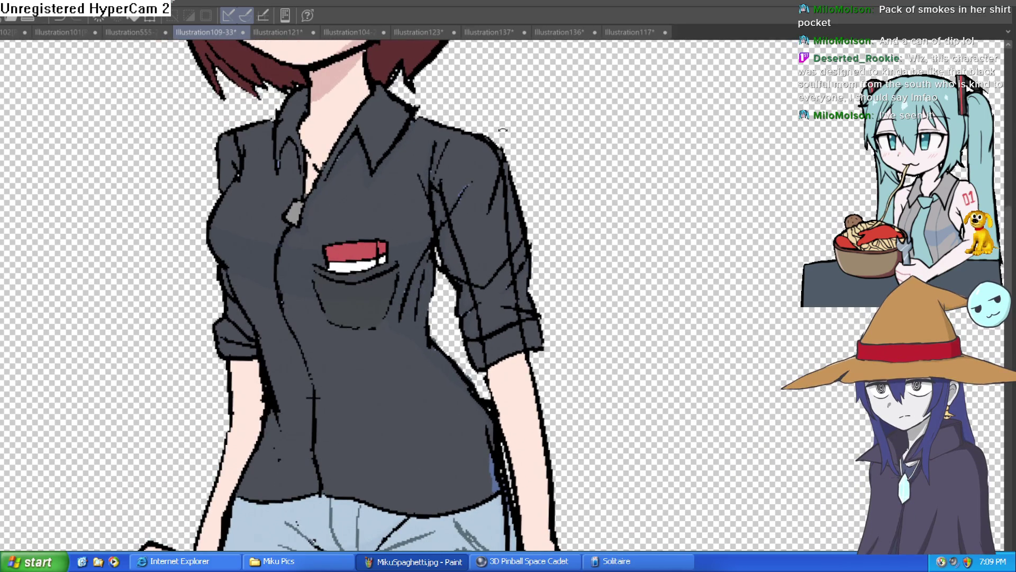
pyautogui.press('^')
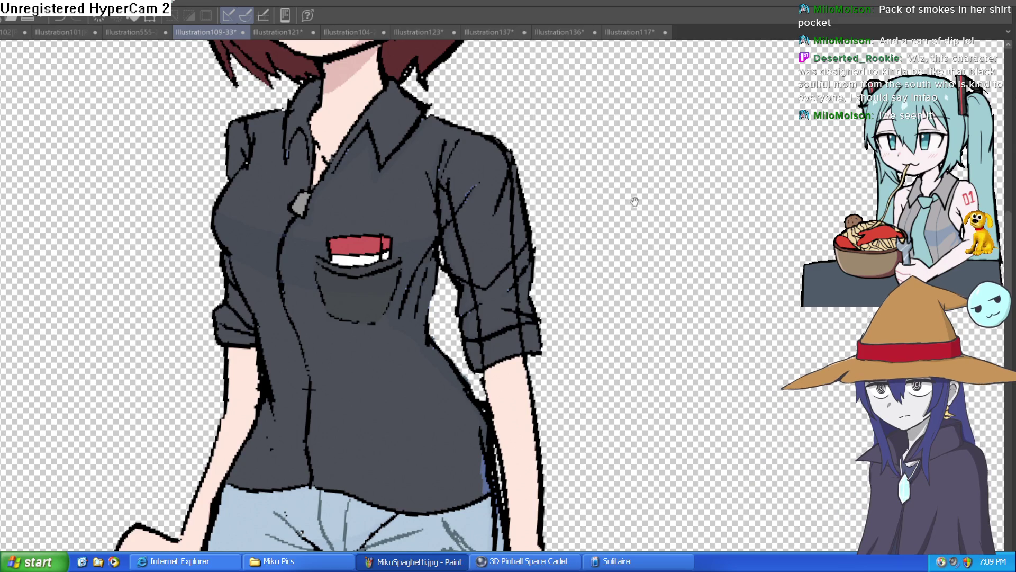
pyautogui.scroll(-2, 603, 187)
# Step: Lasso selections around Misty's right and left shirt sleeves
pyautogui.moveTo(621, 218)
pyautogui.mouseDown()
pyautogui.moveTo(606, 199)
pyautogui.moveTo(597, 217)
pyautogui.mouseUp()
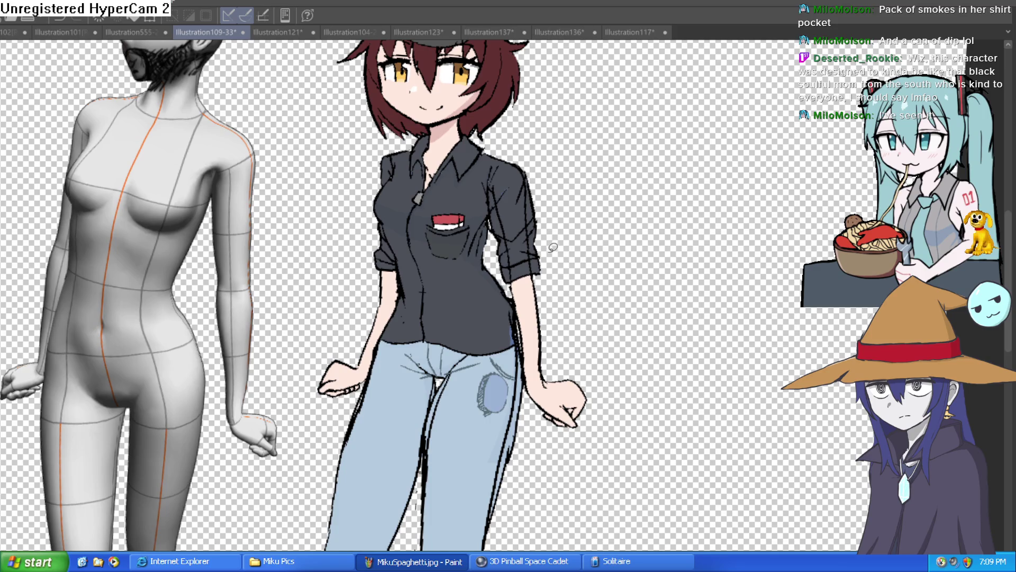
pyautogui.scroll(1, 551, 248)
pyautogui.scroll(1, 551, 251)
pyautogui.moveTo(551, 251); pyautogui.dragTo(468, 225)
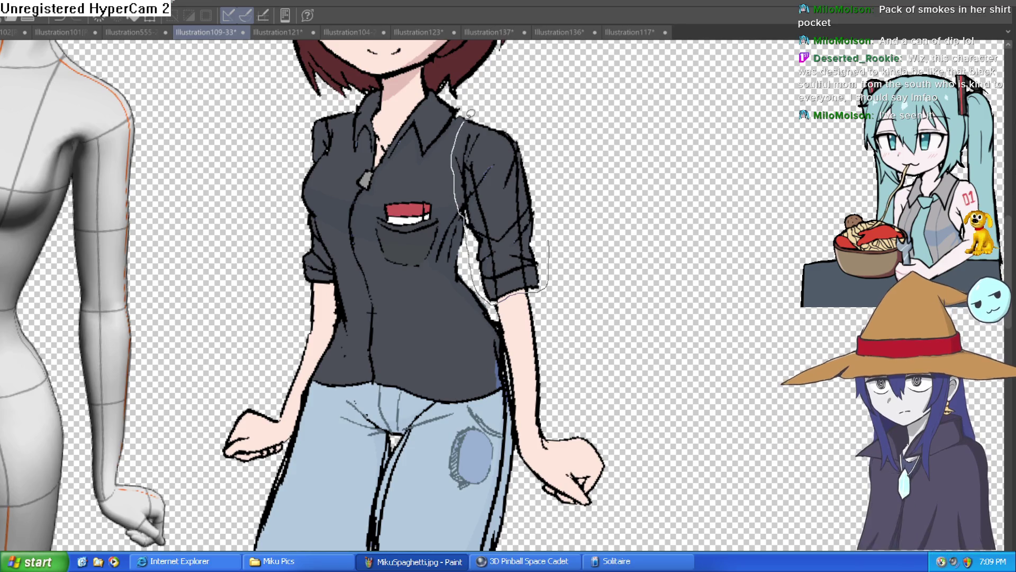
pyautogui.moveTo(469, 224); pyautogui.dragTo(527, 131)
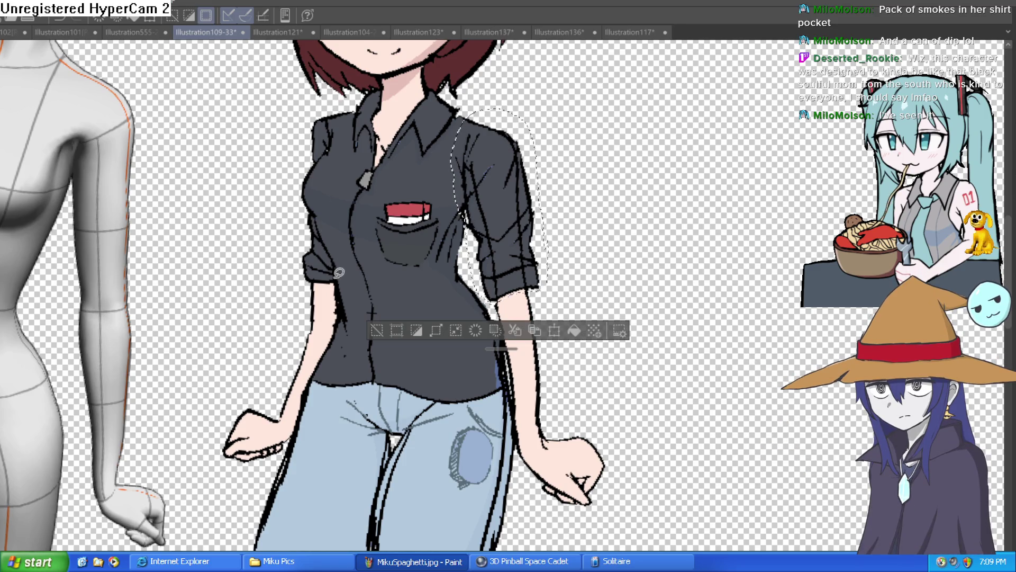
pyautogui.moveTo(315, 208)
pyautogui.mouseDown()
pyautogui.moveTo(307, 275)
pyautogui.moveTo(340, 263)
pyautogui.mouseUp()
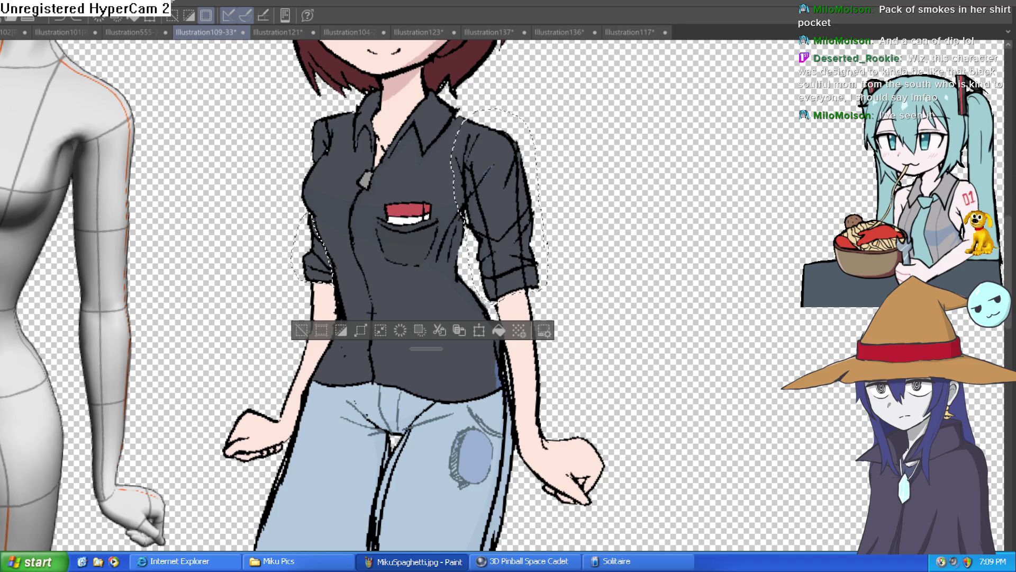
# Step: Undo the blue fill between the legs and rotate the canvas view back toward level
pyautogui.hotkey('ctrl', 'z')
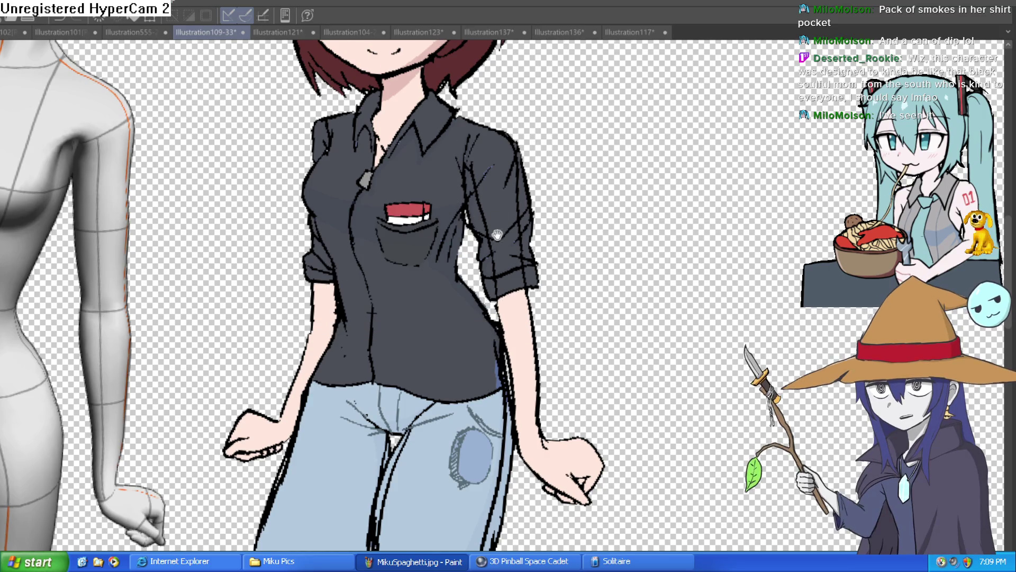
pyautogui.scroll(-2, 496, 265)
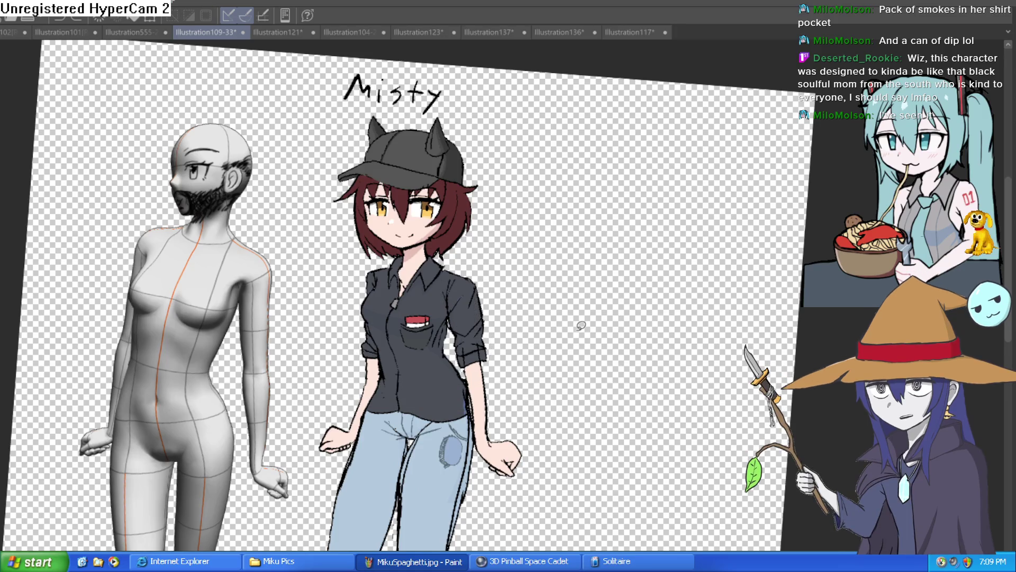
pyautogui.scroll(-1, 540, 325)
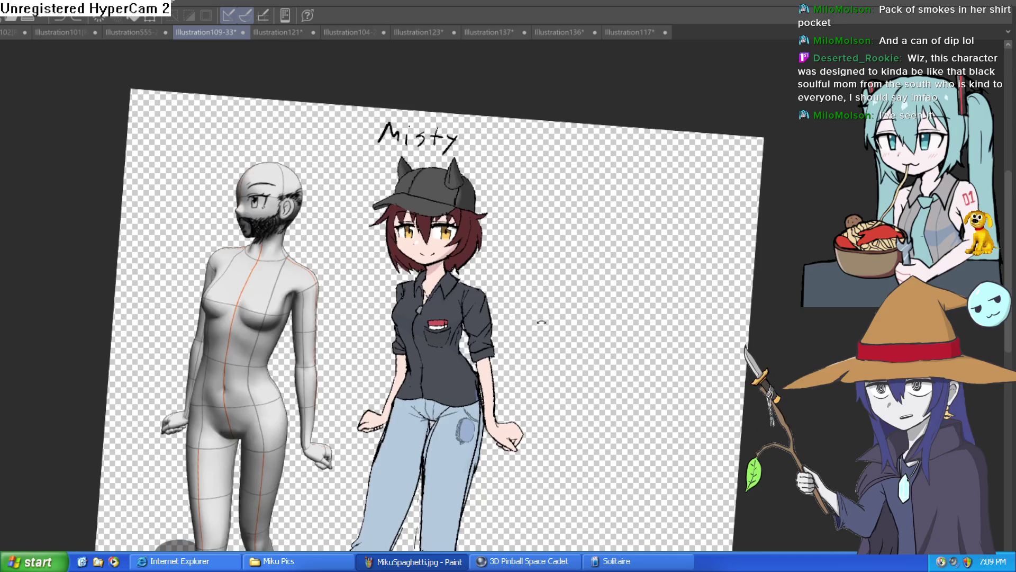
pyautogui.moveTo(541, 322); pyautogui.dragTo(572, 306)
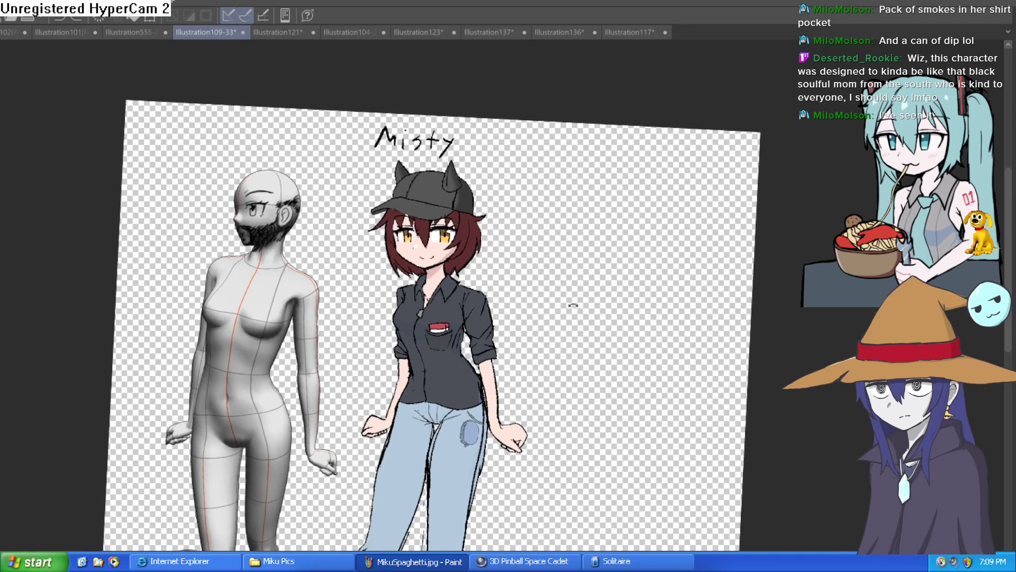
# Step: Flip between the Raven drawing and the character lineup, then pan the lineup to see its left side
pyautogui.click(152, 31)
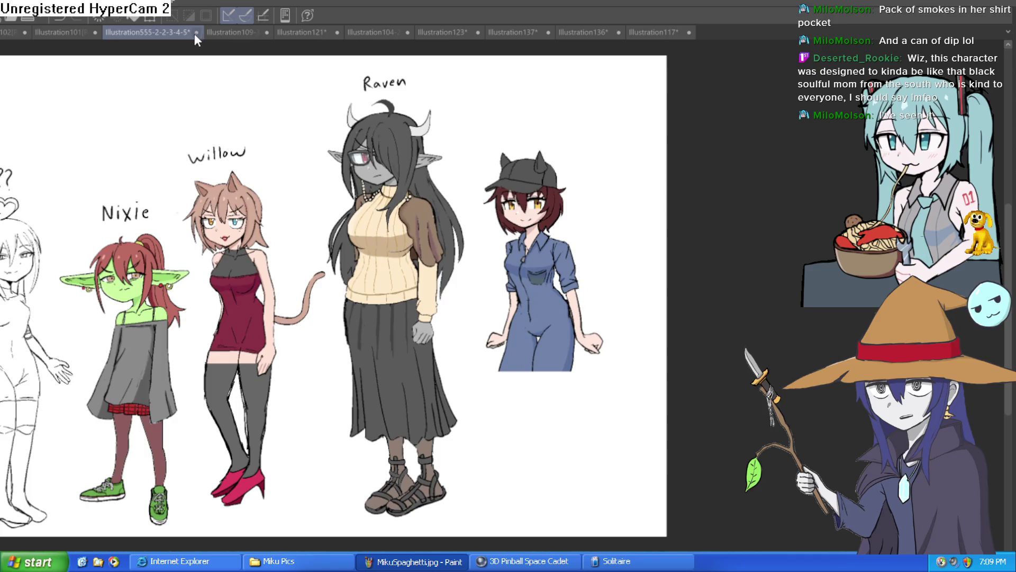
pyautogui.click(70, 32)
pyautogui.click(180, 30)
pyautogui.moveTo(588, 136); pyautogui.dragTo(760, 124)
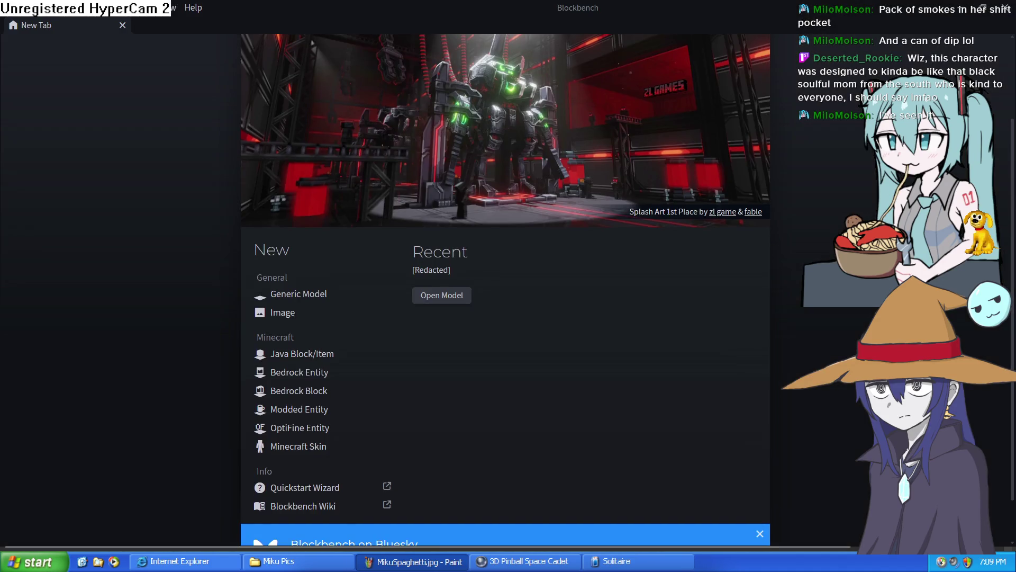
# Step: Create a new Generic Model project with default settings and look around the empty grid
pyautogui.click(302, 294)
pyautogui.click(609, 499)
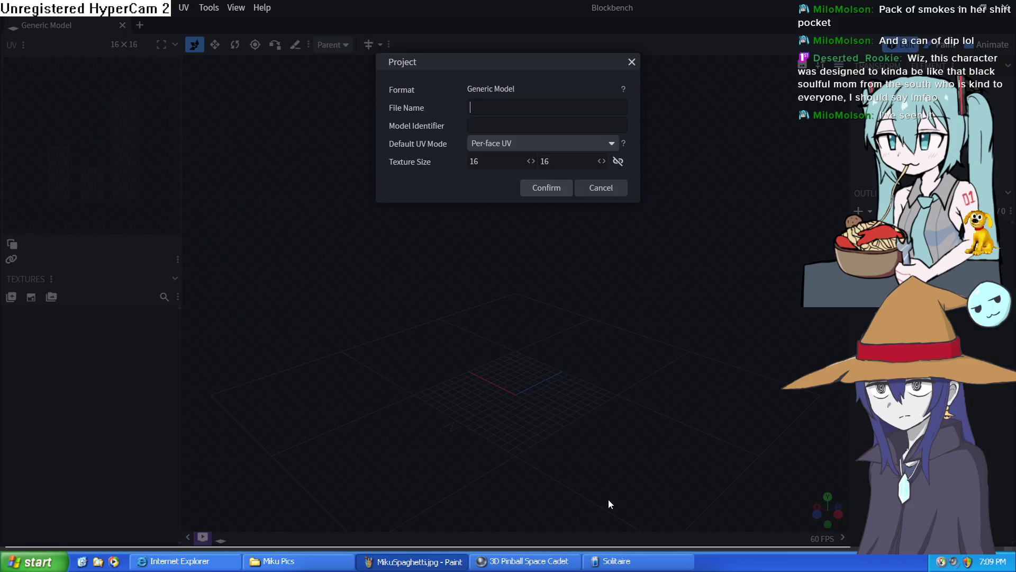
pyautogui.click(546, 189)
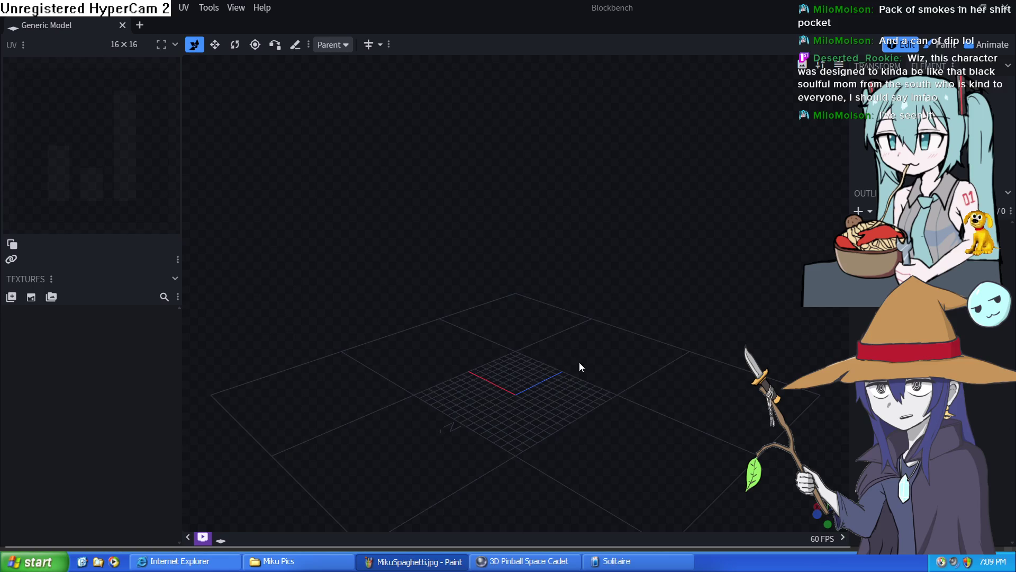
pyautogui.moveTo(579, 362)
pyautogui.mouseDown()
pyautogui.moveTo(550, 387)
pyautogui.moveTo(621, 339)
pyautogui.moveTo(561, 331)
pyautogui.moveTo(537, 366)
pyautogui.moveTo(570, 424)
pyautogui.moveTo(561, 272)
pyautogui.moveTo(560, 315)
pyautogui.moveTo(556, 306)
pyautogui.mouseUp()
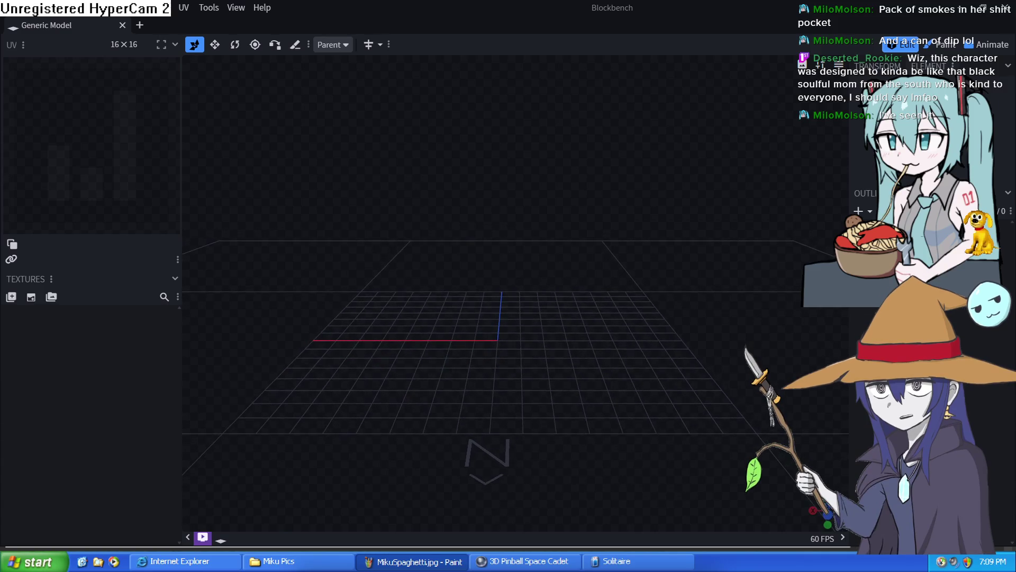
# Step: Add a Plane mesh via Mesh > Add Mesh and raise it above the grid
pyautogui.click(858, 210)
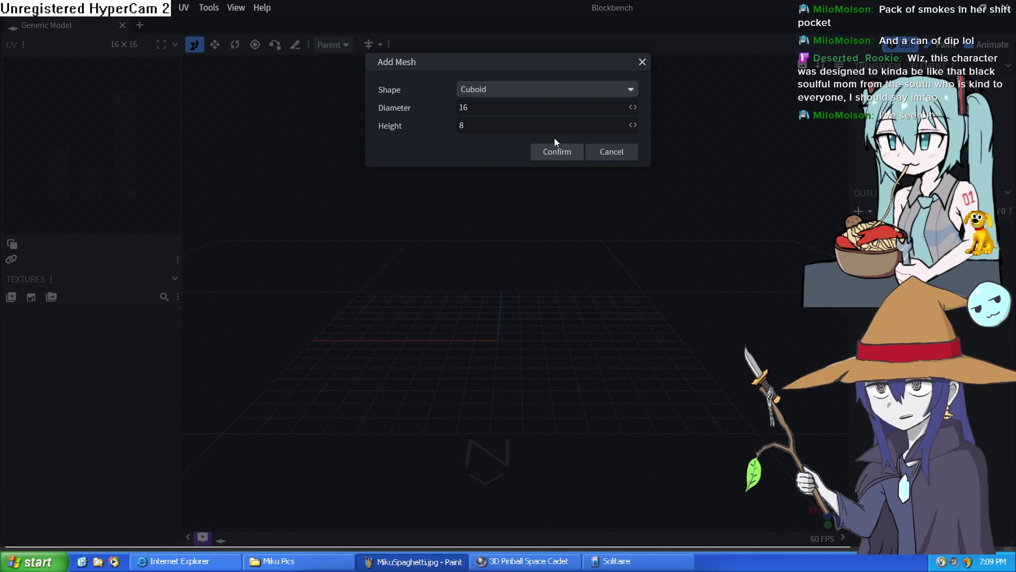
pyautogui.click(568, 90)
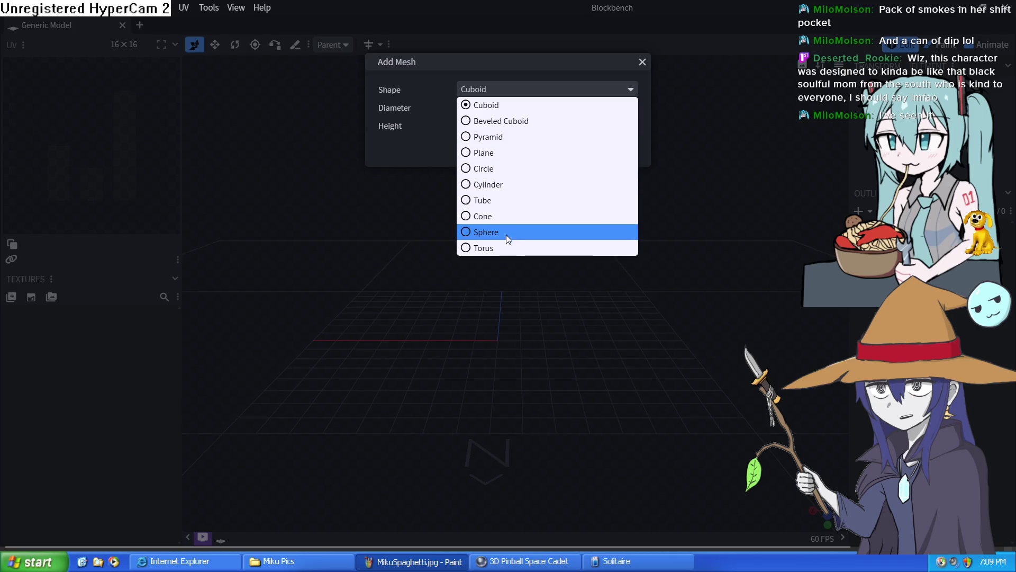
pyautogui.click(502, 153)
pyautogui.click(558, 138)
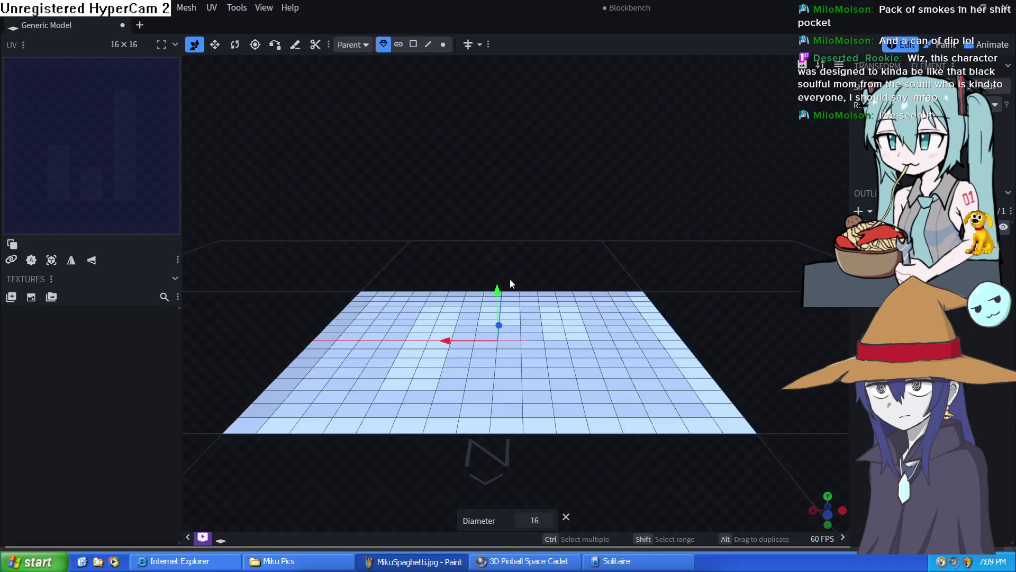
pyautogui.moveTo(510, 281); pyautogui.dragTo(503, 143)
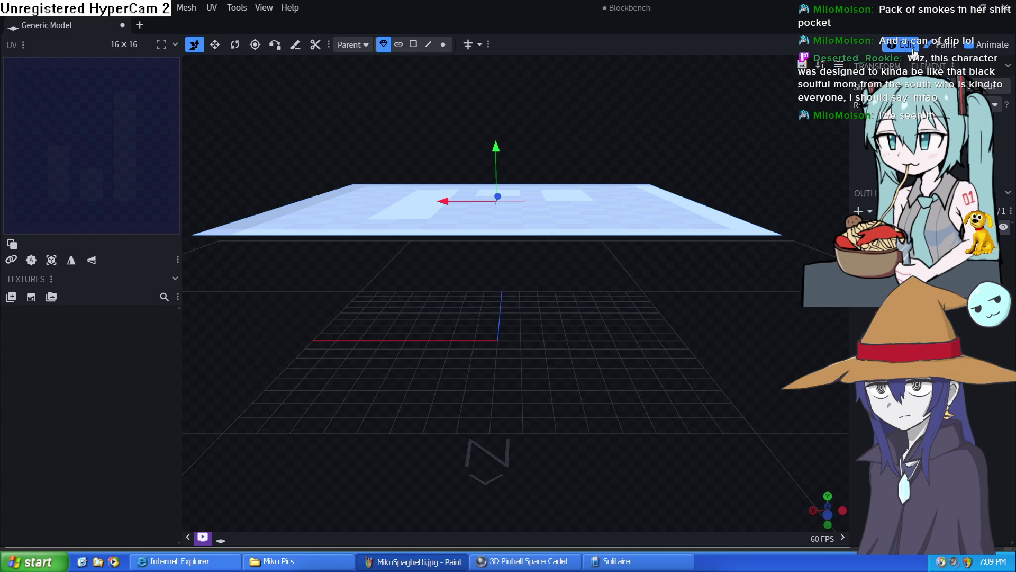
# Step: Rotate the plane 90° to stand it upright and lift it higher above the grid
pyautogui.click(878, 68)
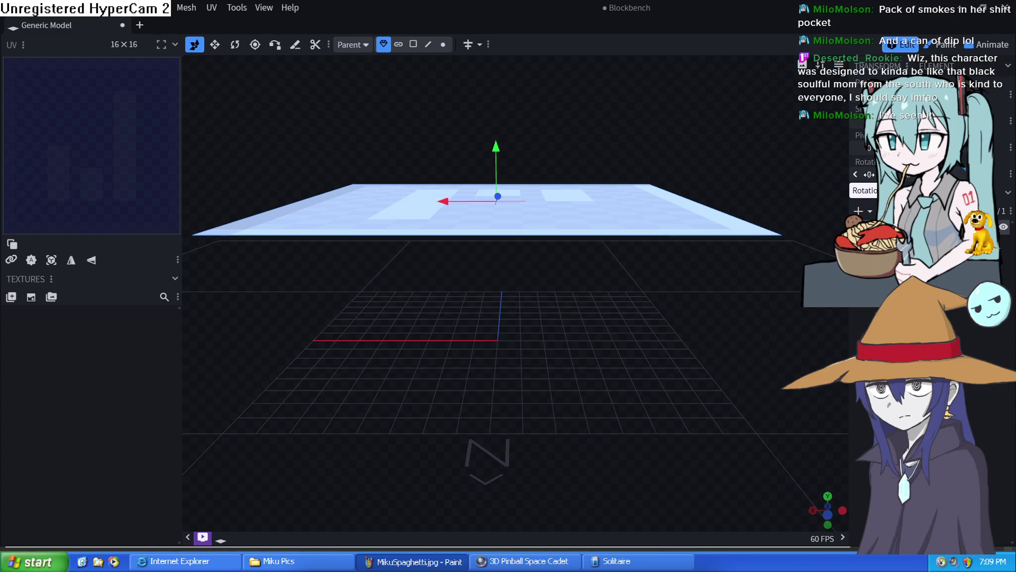
pyautogui.write('90')
pyautogui.press('Return')
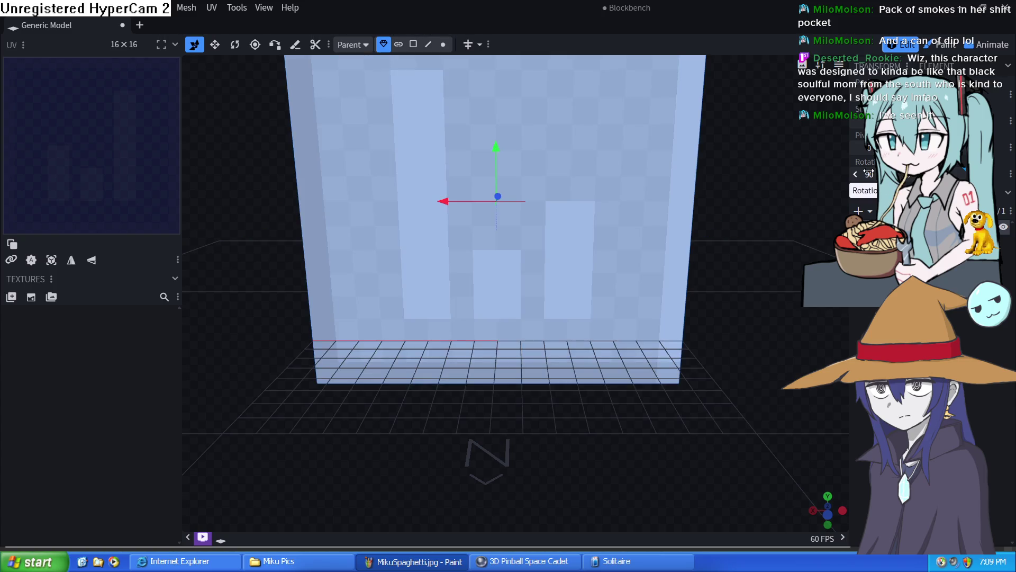
pyautogui.scroll(-2, 547, 181)
pyautogui.scroll(-1, 547, 181)
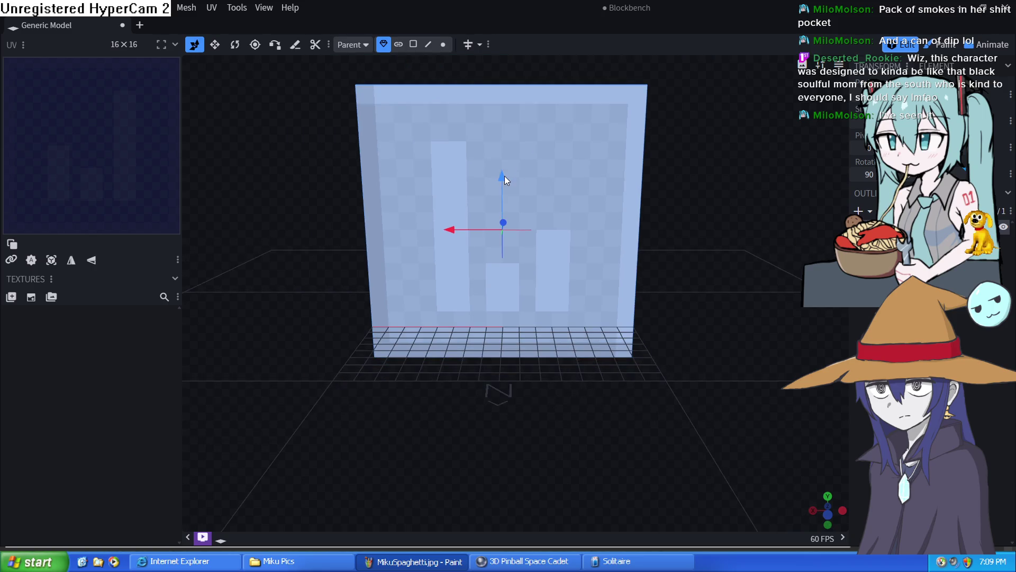
pyautogui.moveTo(502, 171); pyautogui.dragTo(500, 117)
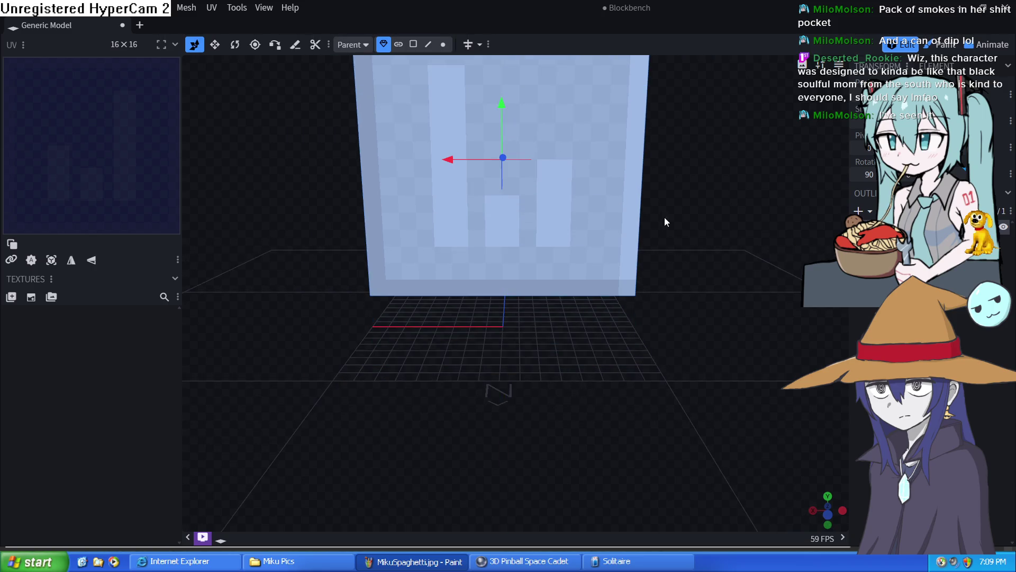
pyautogui.moveTo(664, 217); pyautogui.dragTo(648, 327)
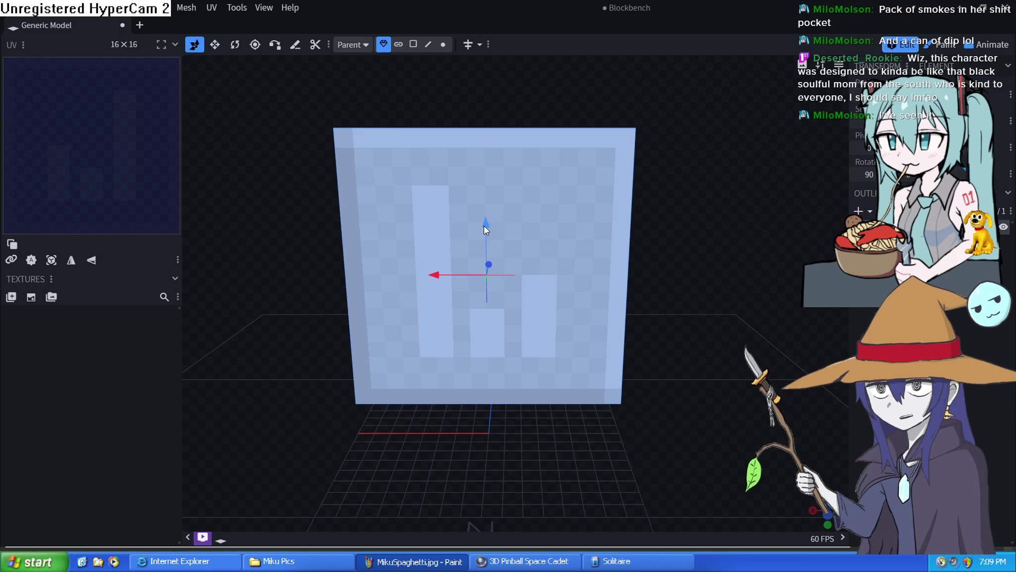
# Step: Loop-cut the plane's face in half horizontally, briefly checking a corner vertex
pyautogui.moveTo(483, 226); pyautogui.dragTo(486, 207)
pyautogui.moveTo(638, 308); pyautogui.dragTo(654, 292)
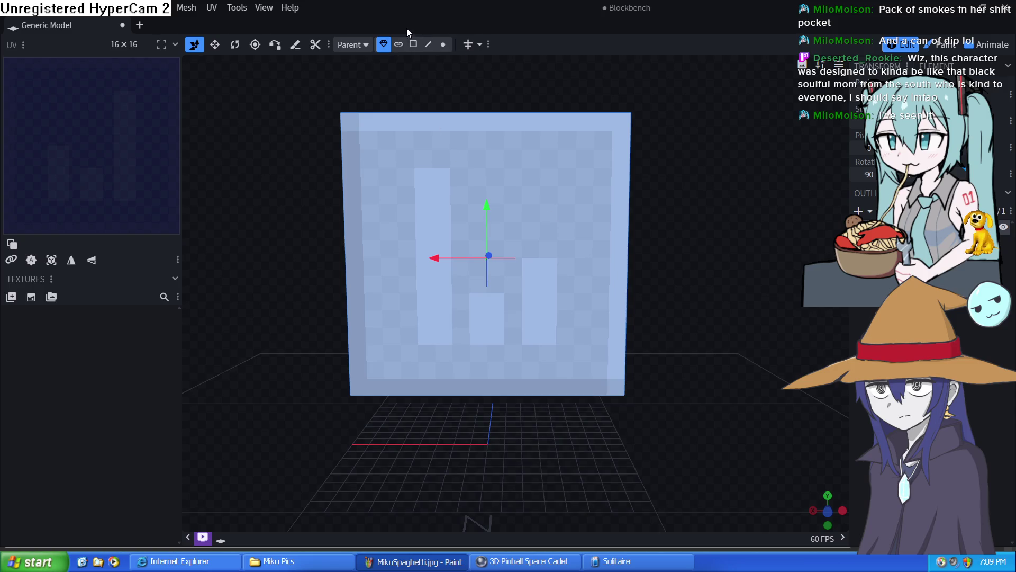
pyautogui.click(412, 44)
pyautogui.click(592, 215)
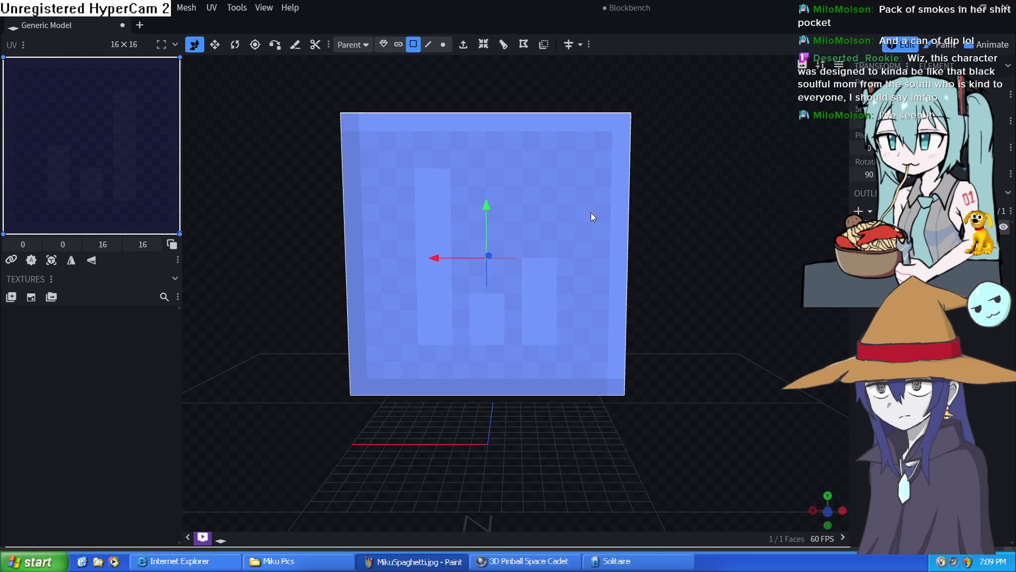
pyautogui.click(504, 46)
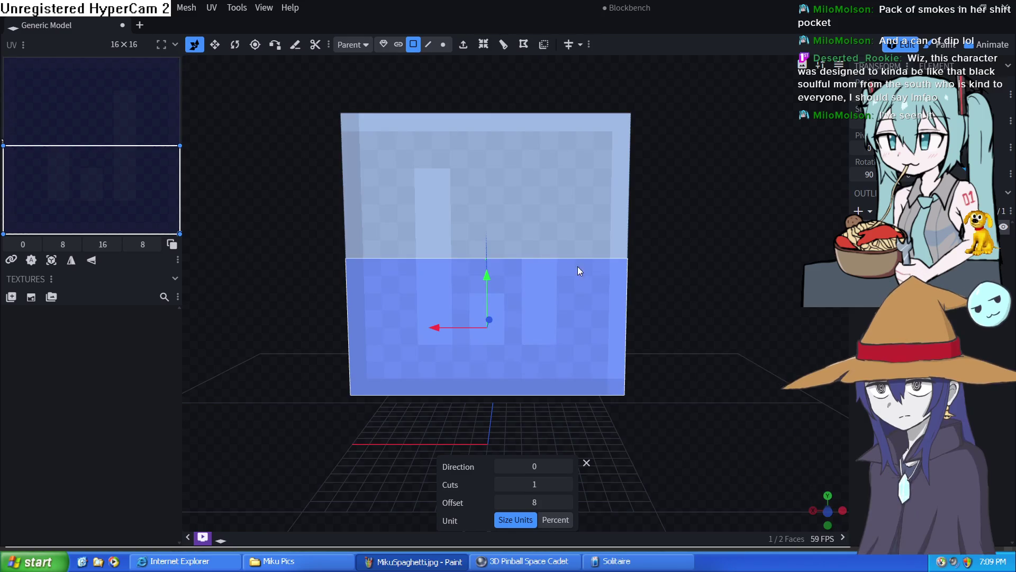
pyautogui.click(444, 44)
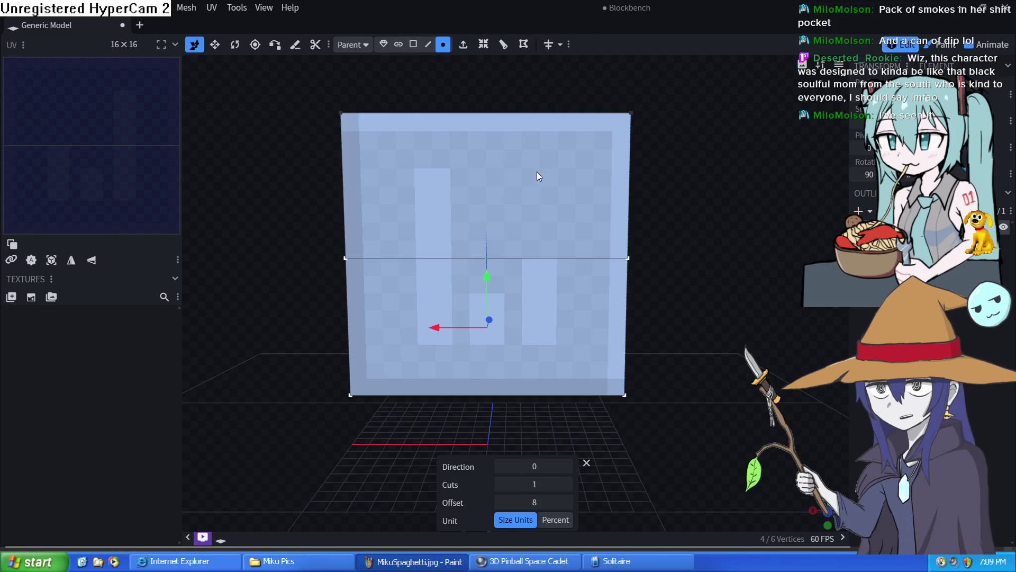
pyautogui.click(625, 395)
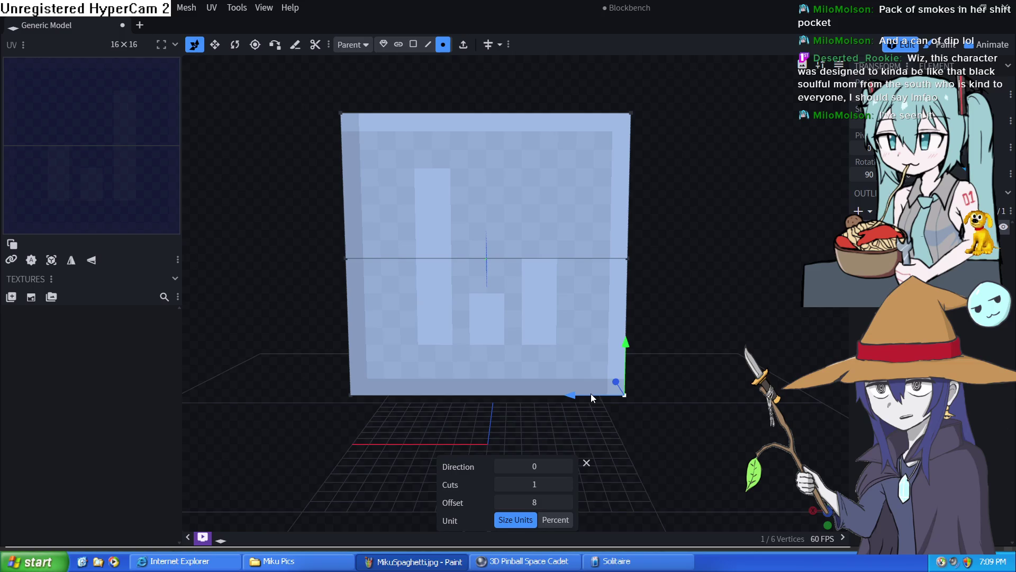
pyautogui.click(530, 260)
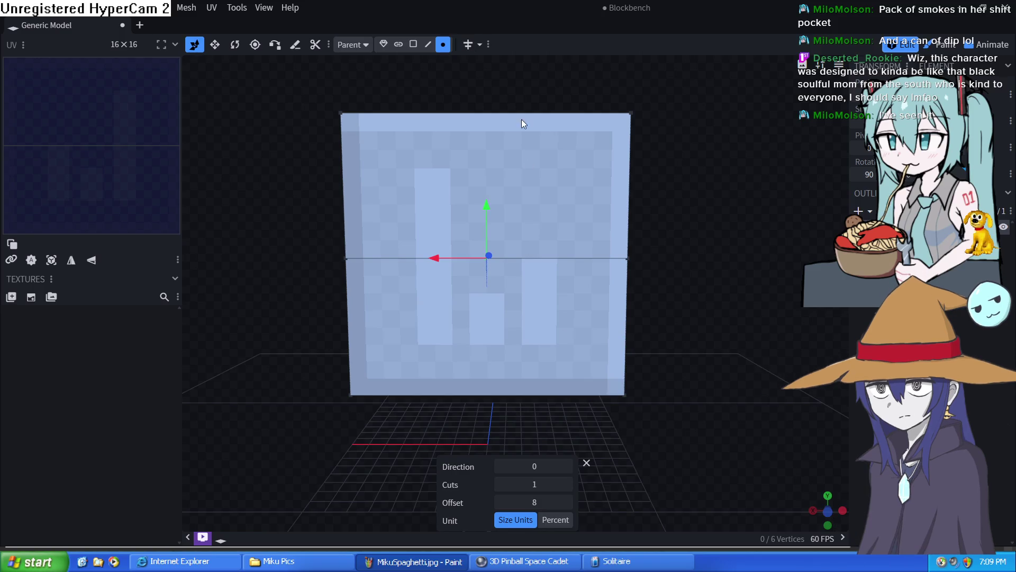
# Step: Loop-cut the top half with Direction 1 and Offset 8 so the plane splits into quarters
pyautogui.click(412, 44)
pyautogui.click(507, 158)
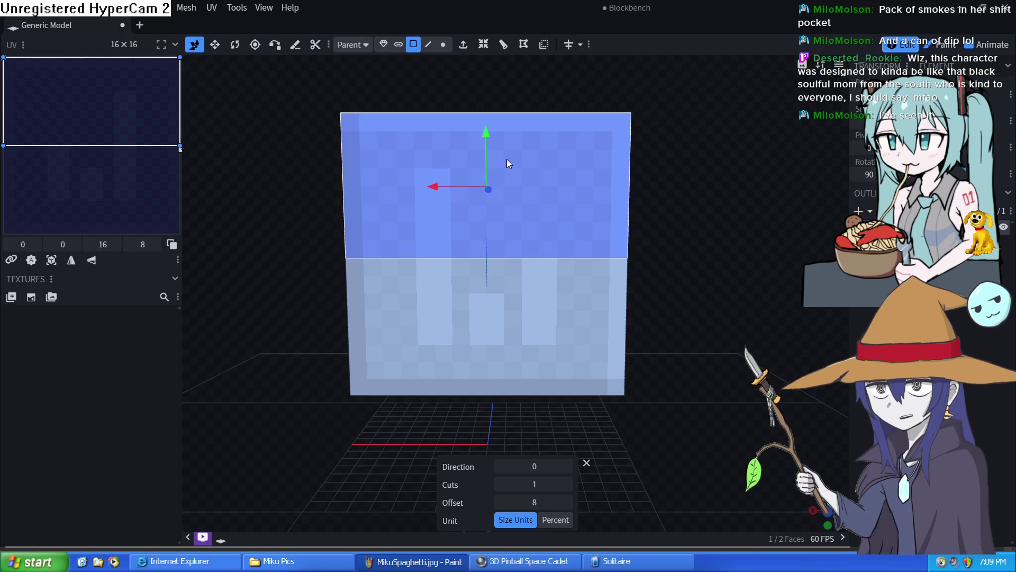
pyautogui.click(505, 46)
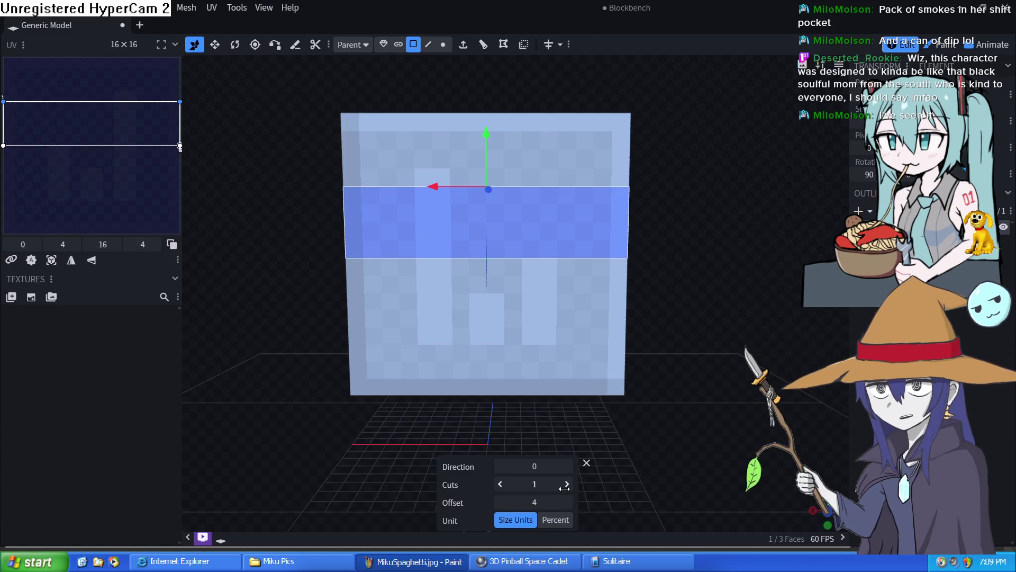
pyautogui.click(566, 466)
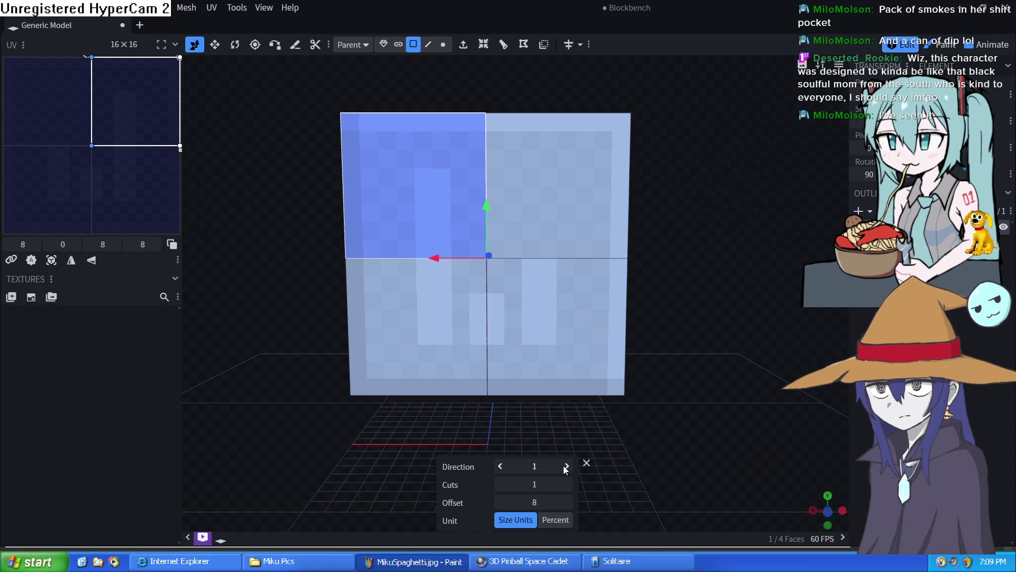
pyautogui.click(576, 341)
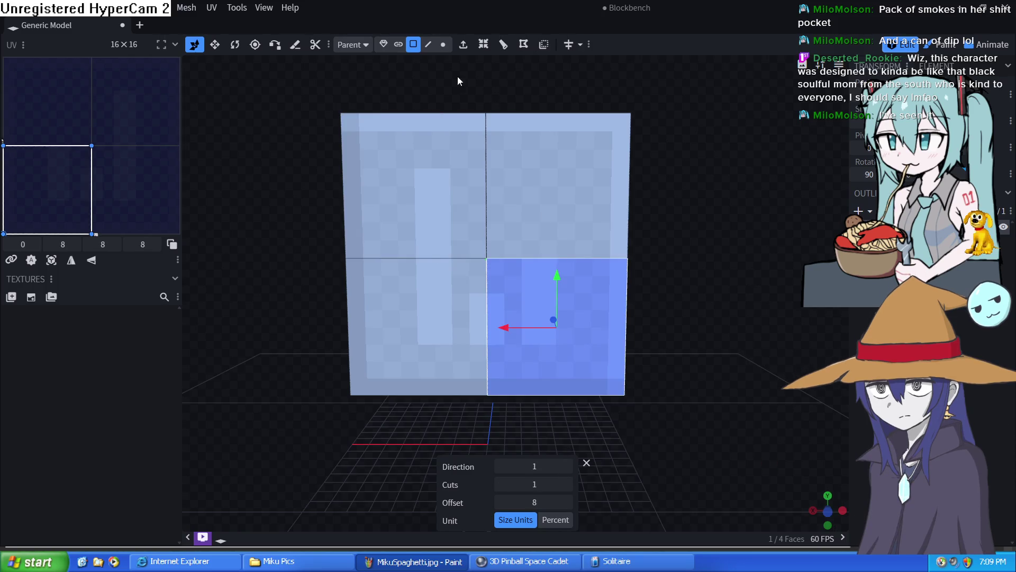
pyautogui.click(443, 44)
pyautogui.click(623, 396)
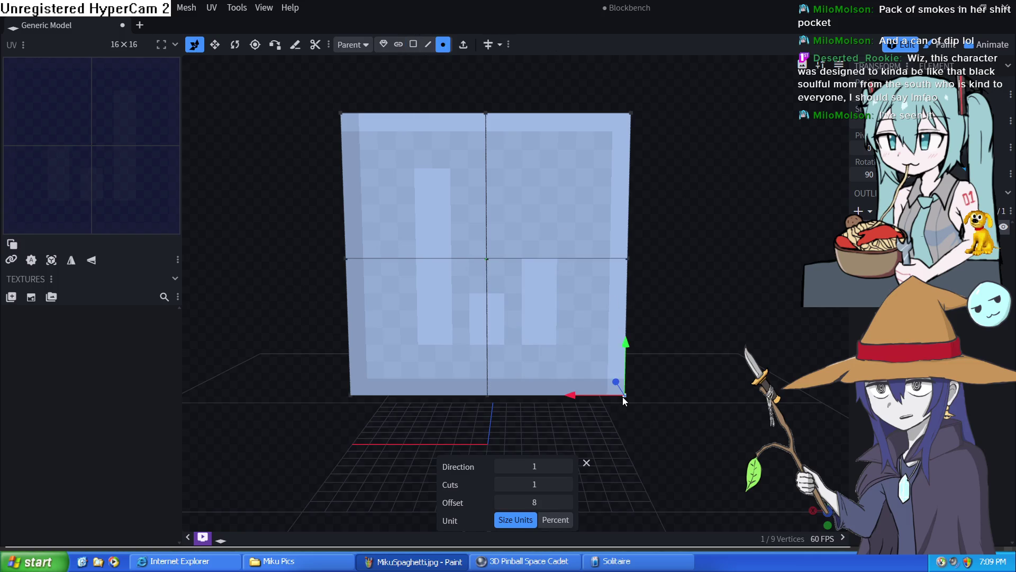
pyautogui.moveTo(575, 392); pyautogui.dragTo(485, 405)
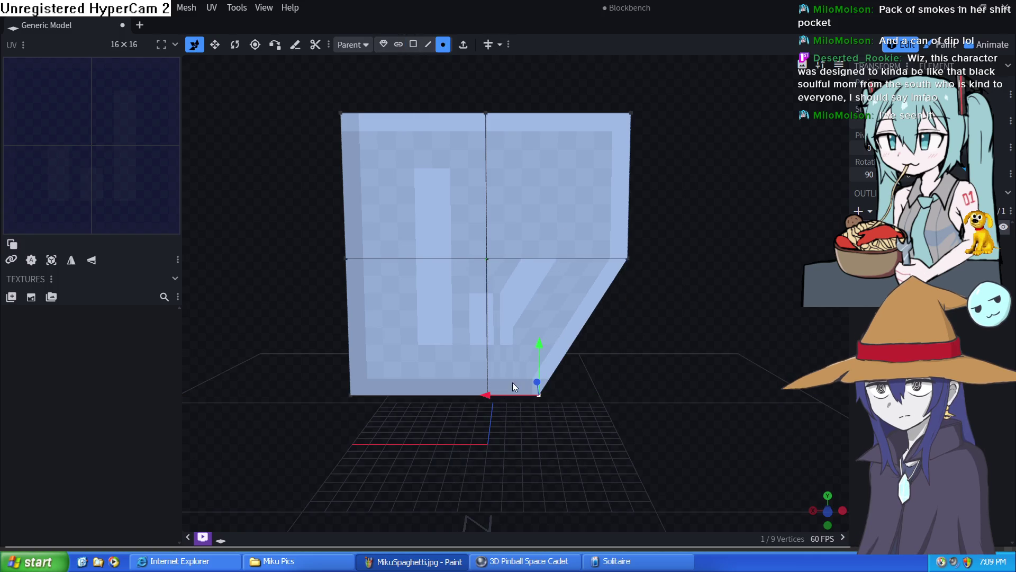
pyautogui.hotkey('ctrl', 'z')
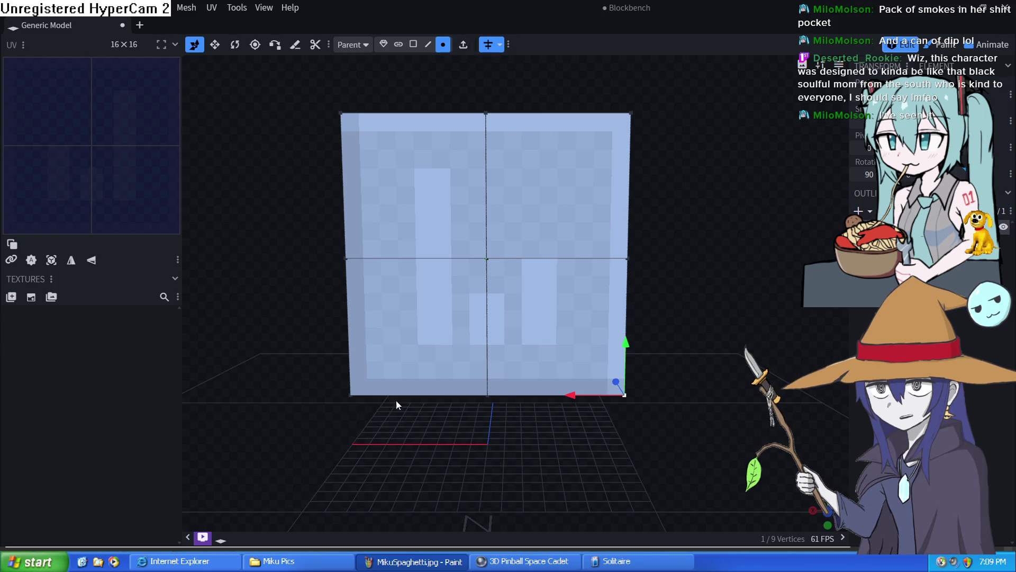
pyautogui.moveTo(564, 399); pyautogui.dragTo(481, 392)
pyautogui.scroll(1, 481, 393)
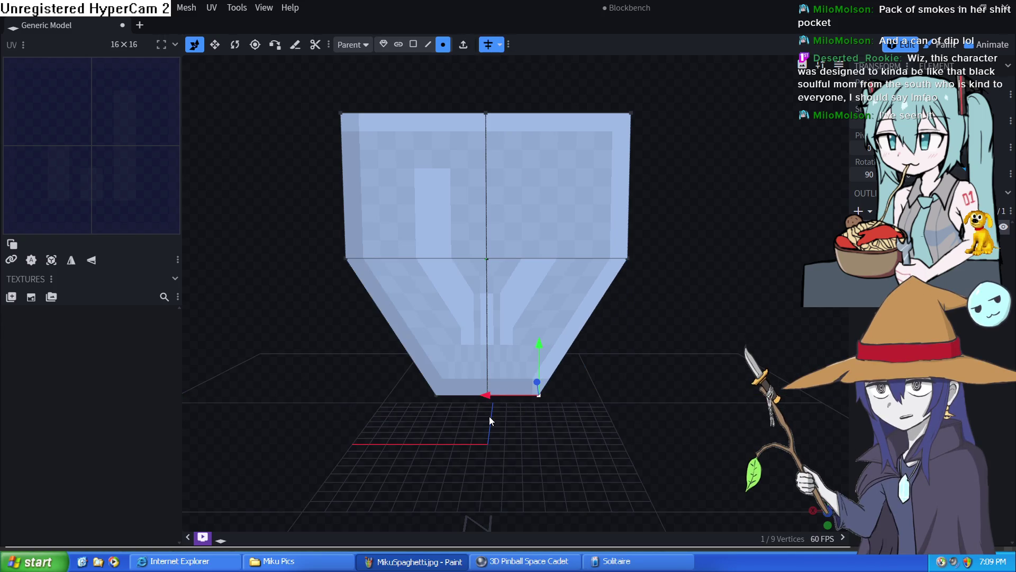
pyautogui.scroll(2, 480, 381)
pyautogui.scroll(2, 479, 365)
pyautogui.scroll(1, 478, 349)
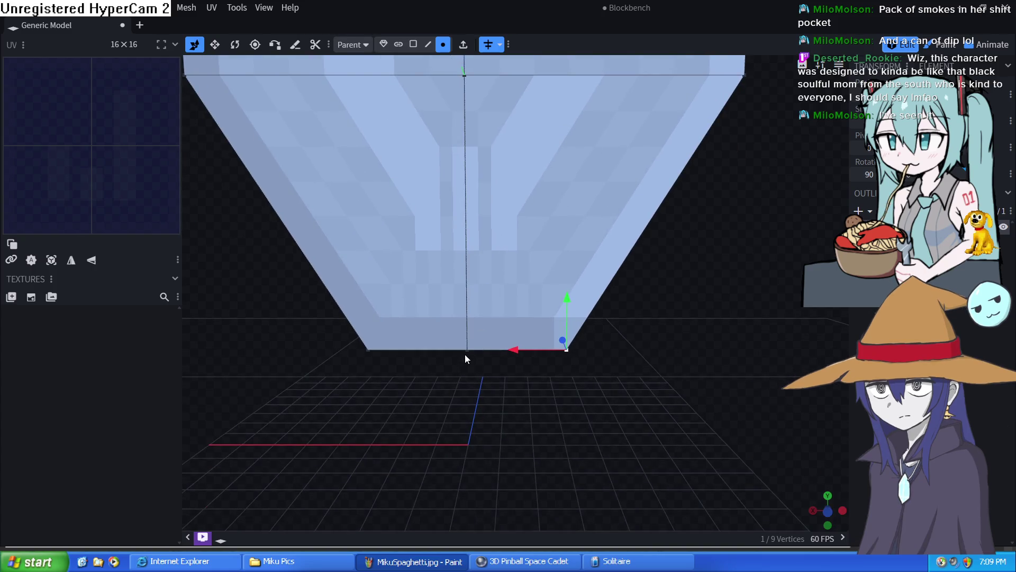
pyautogui.click(467, 351)
pyautogui.keyDown('shift'); pyautogui.click(567, 350); pyautogui.keyUp('shift')
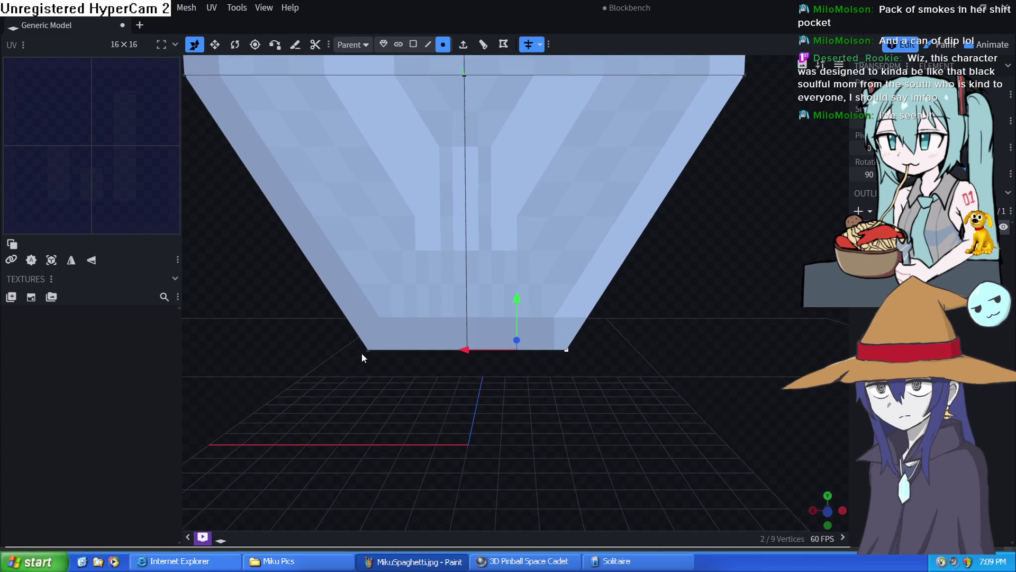
pyautogui.hotkey('ctrl', 'z')
pyautogui.scroll(-2, 507, 261)
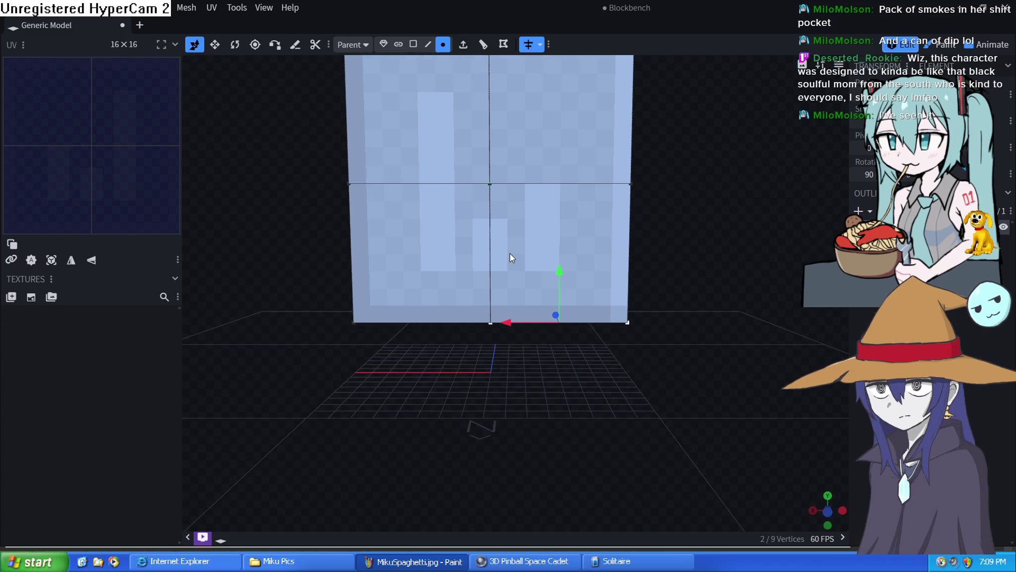
pyautogui.moveTo(509, 254); pyautogui.dragTo(525, 260)
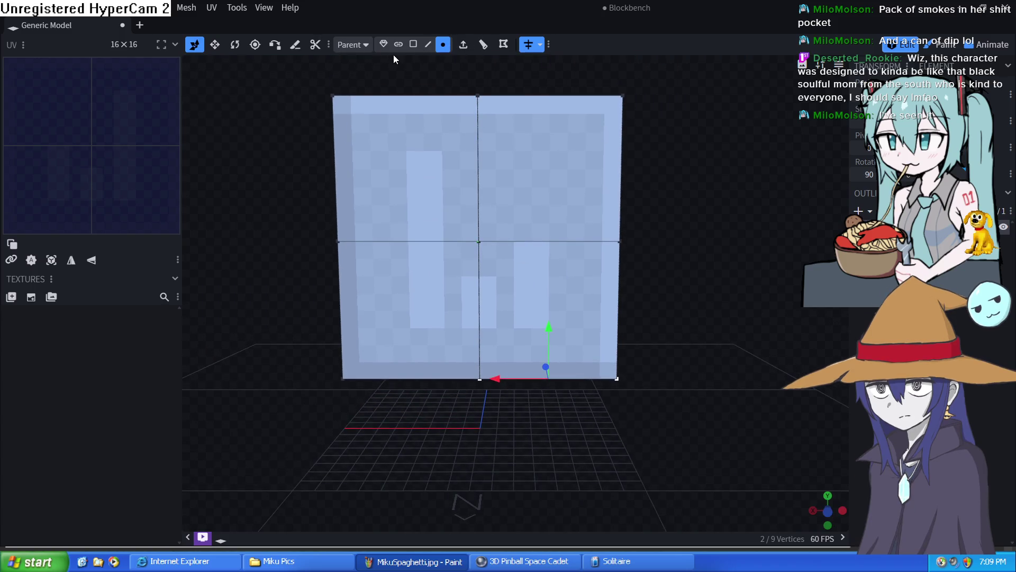
# Step: Loop-cut the top and bottom right quarters horizontally, giving two columns of four rows
pyautogui.click(413, 44)
pyautogui.click(526, 129)
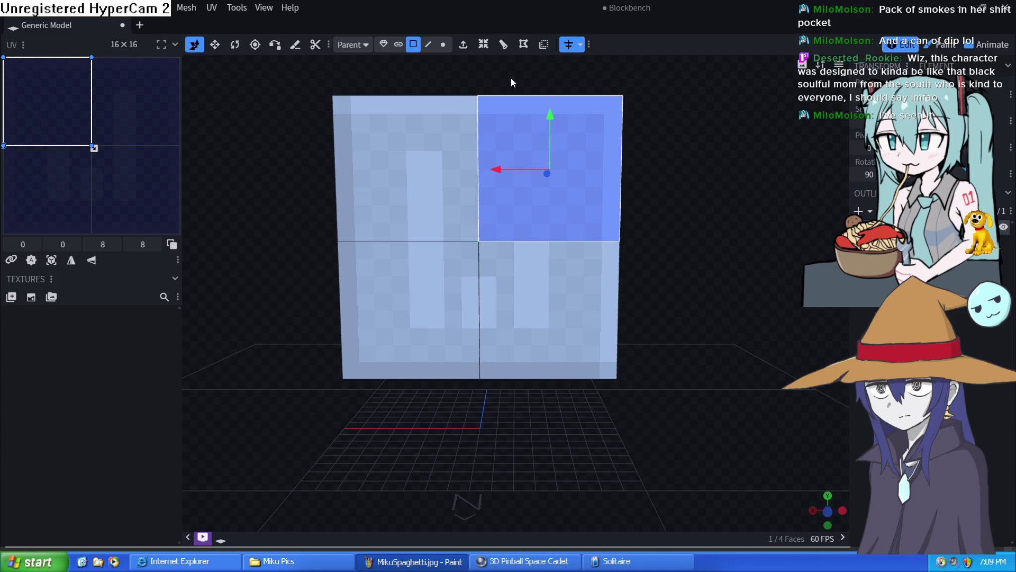
pyautogui.click(503, 44)
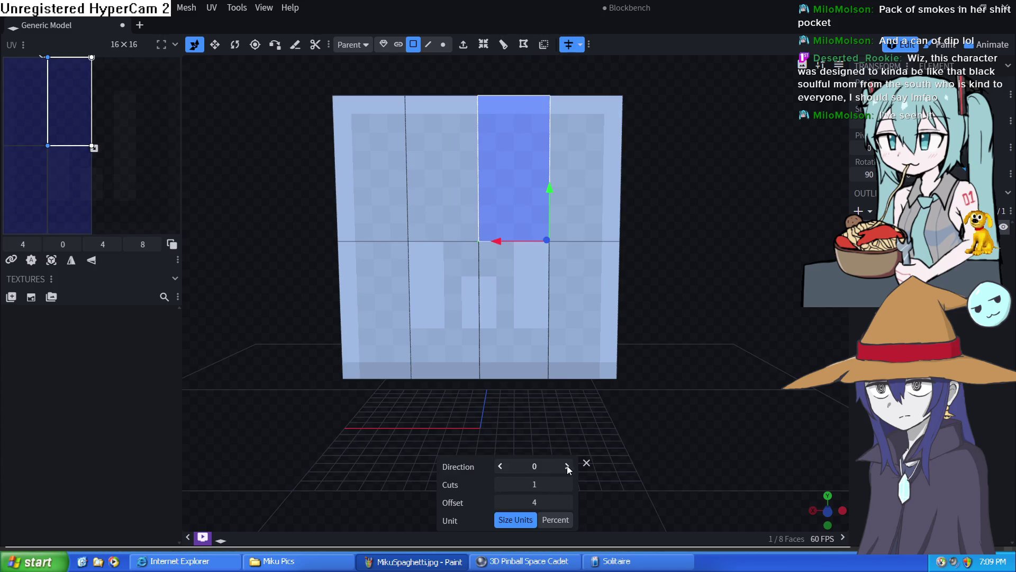
pyautogui.click(566, 466)
pyautogui.click(541, 306)
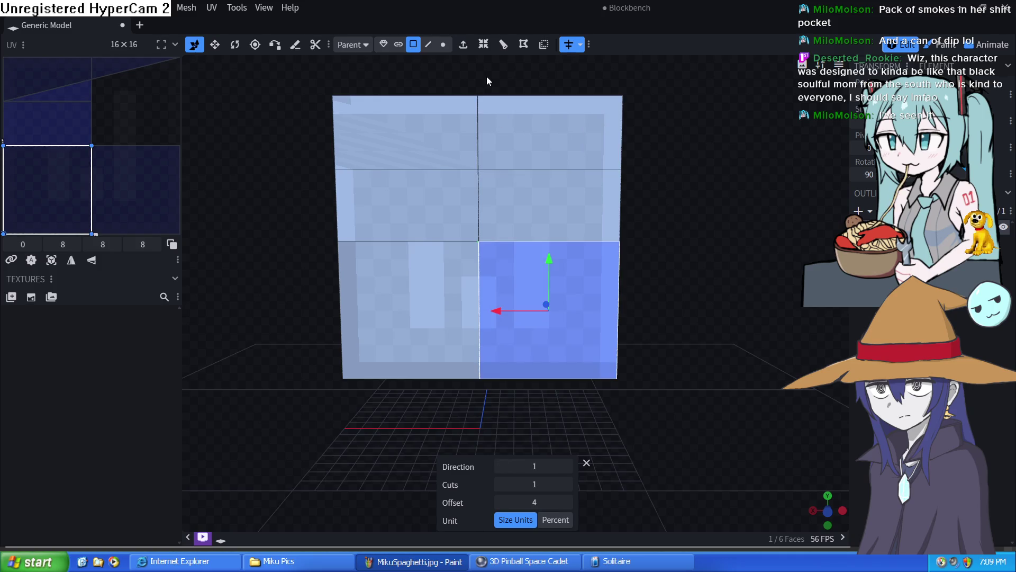
pyautogui.click(504, 43)
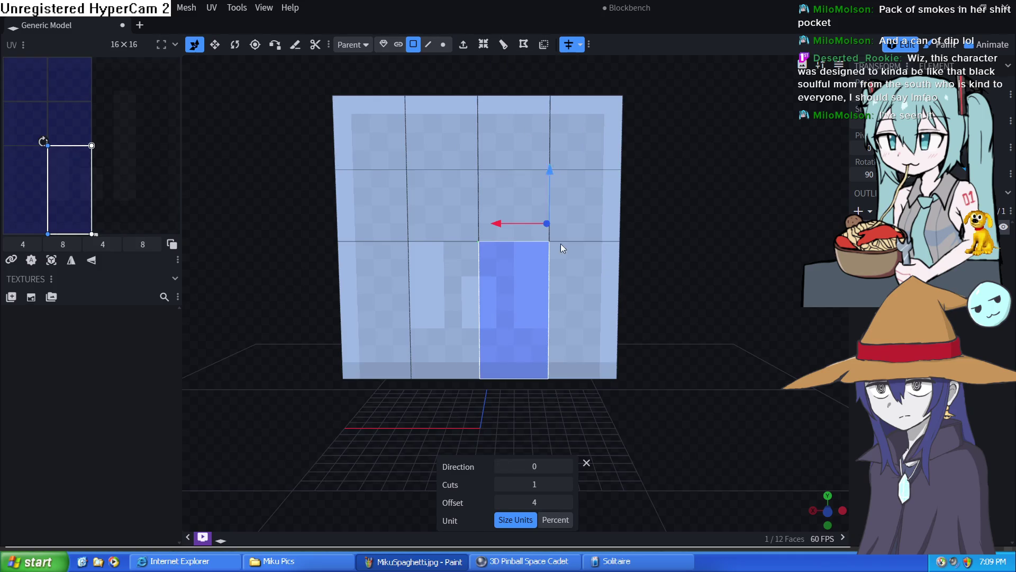
pyautogui.click(568, 465)
pyautogui.click(558, 312)
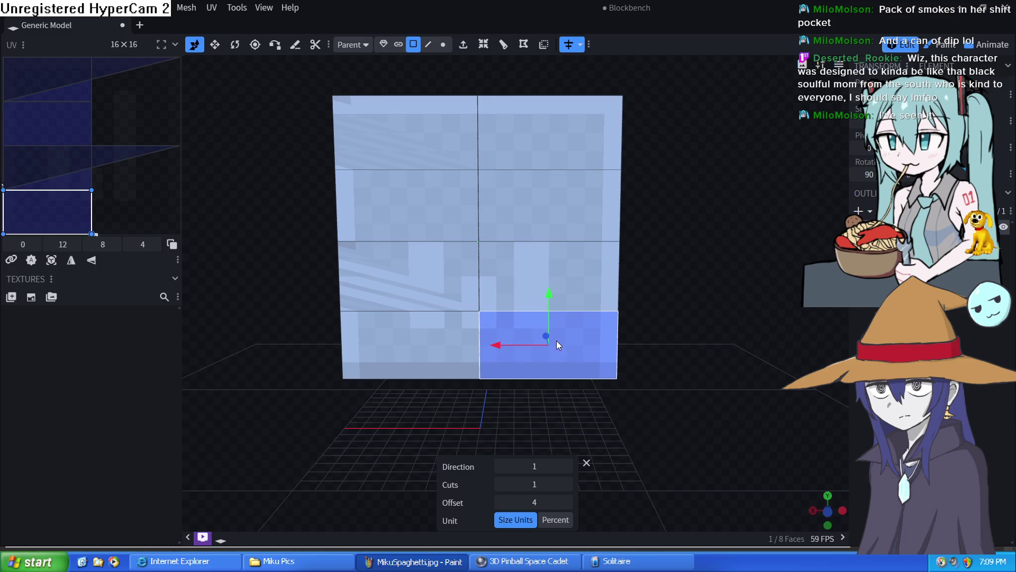
pyautogui.click(443, 43)
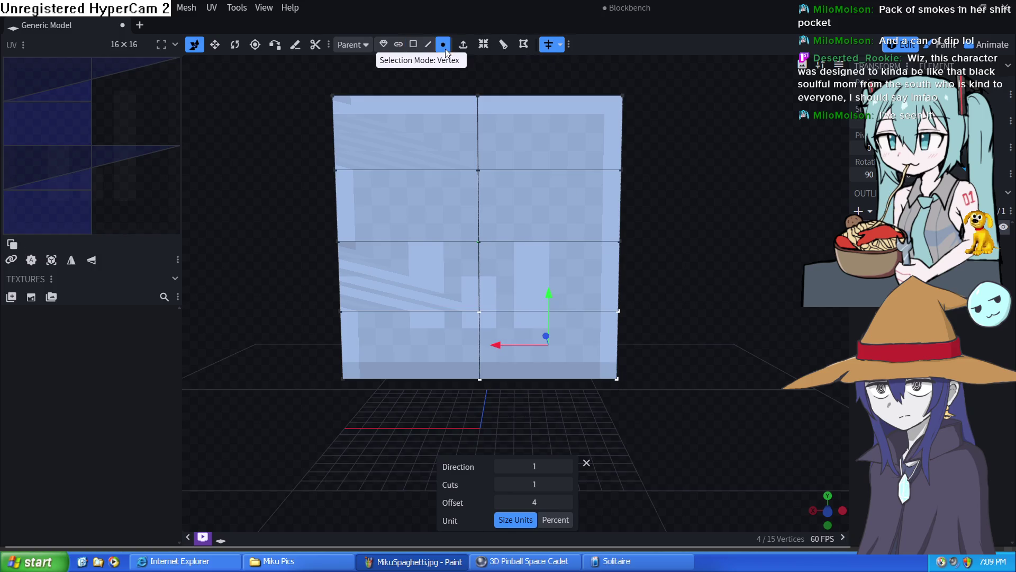
# Step: Drag the bottom-right corner vertex inward to slant the plane's lower edge
pyautogui.click(617, 378)
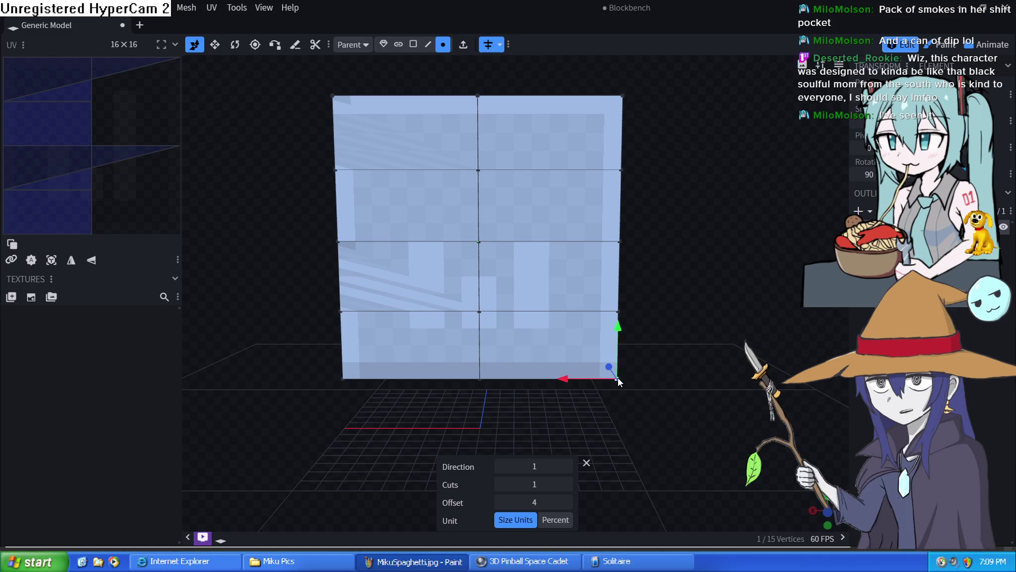
pyautogui.moveTo(573, 381); pyautogui.dragTo(504, 372)
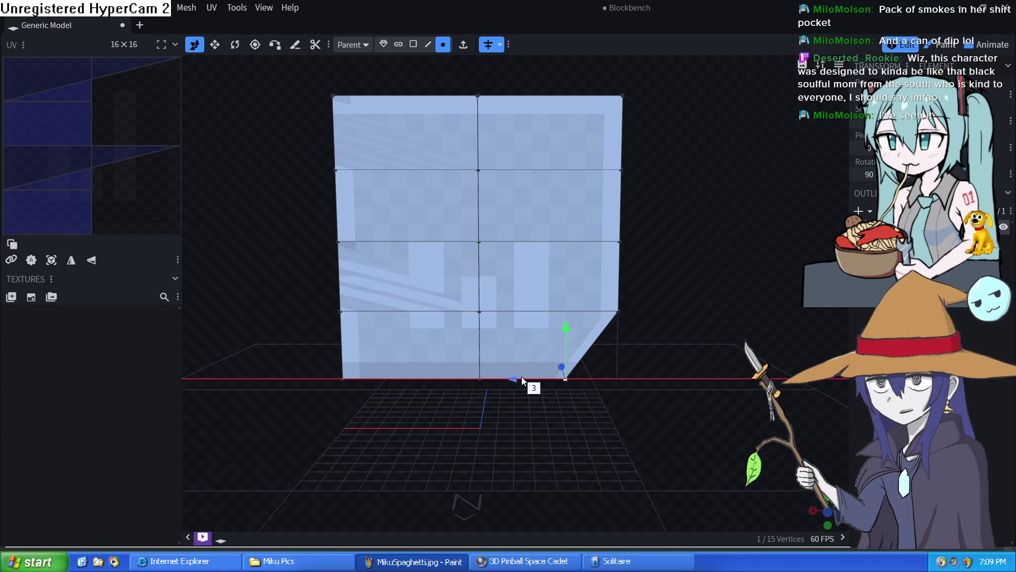
pyautogui.scroll(2, 503, 373)
pyautogui.scroll(2, 472, 395)
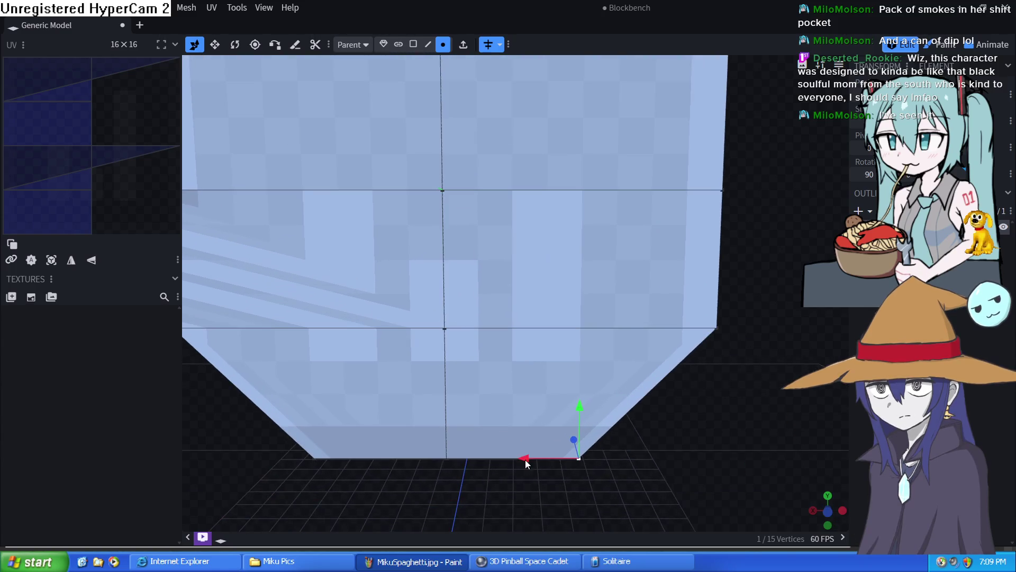
pyautogui.moveTo(530, 458); pyautogui.dragTo(437, 461)
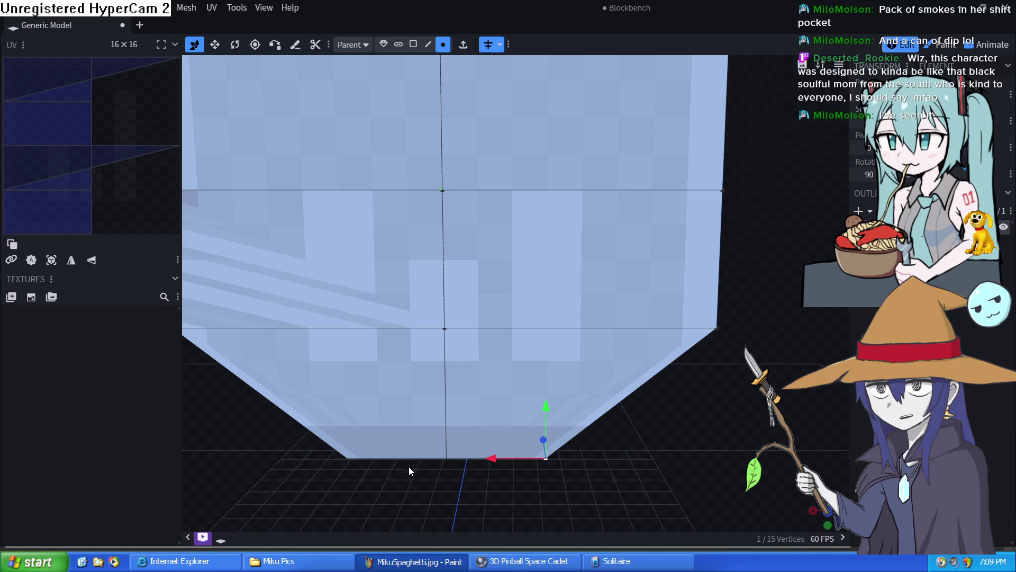
pyautogui.click(351, 461)
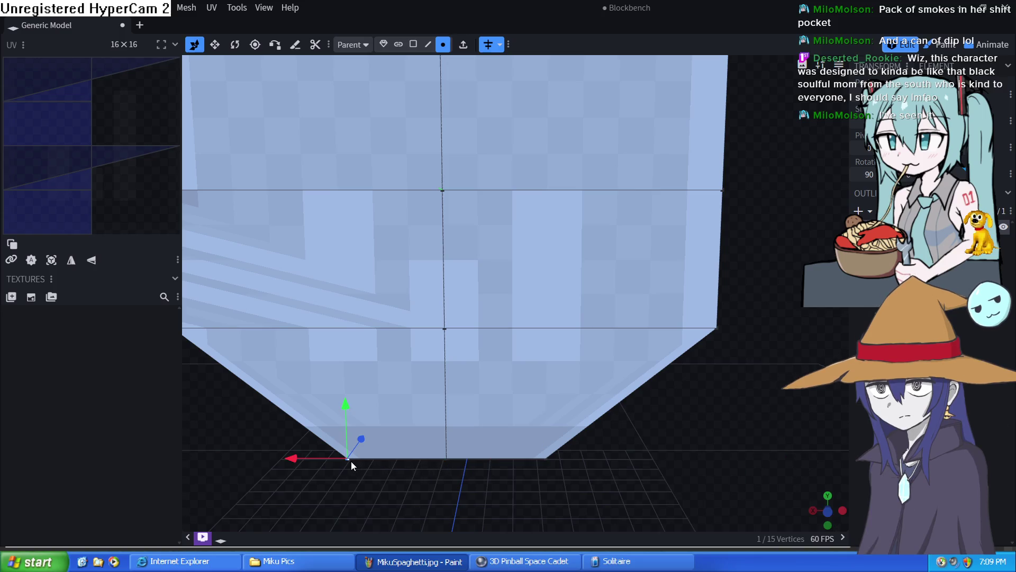
# Step: Select the three bottom vertices and merge them in the center into one pointed tip
pyautogui.keyDown('shift'); pyautogui.click(451, 460); pyautogui.keyUp('shift')
pyautogui.keyDown('shift'); pyautogui.click(541, 457); pyautogui.keyUp('shift')
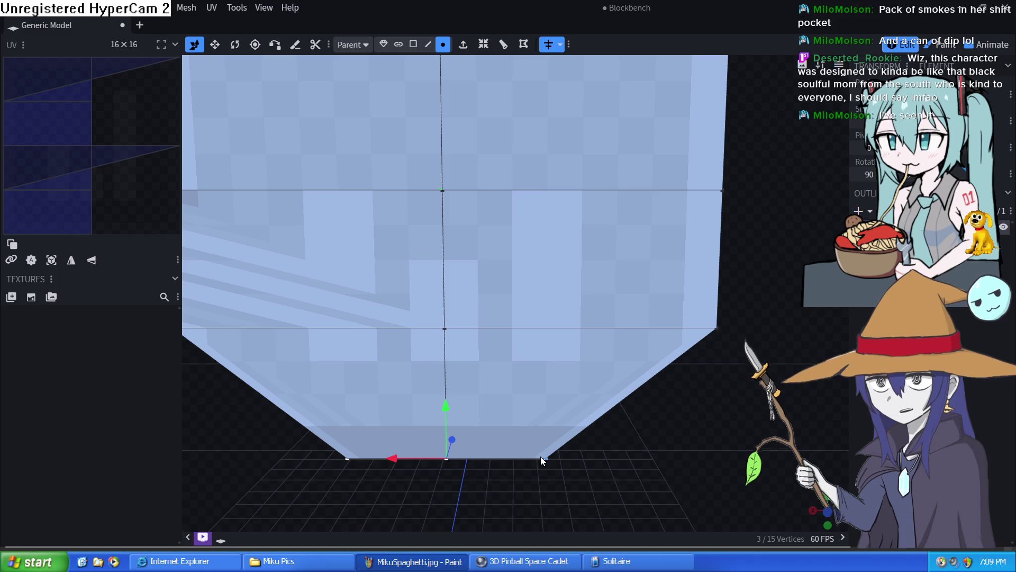
pyautogui.rightClick(446, 458)
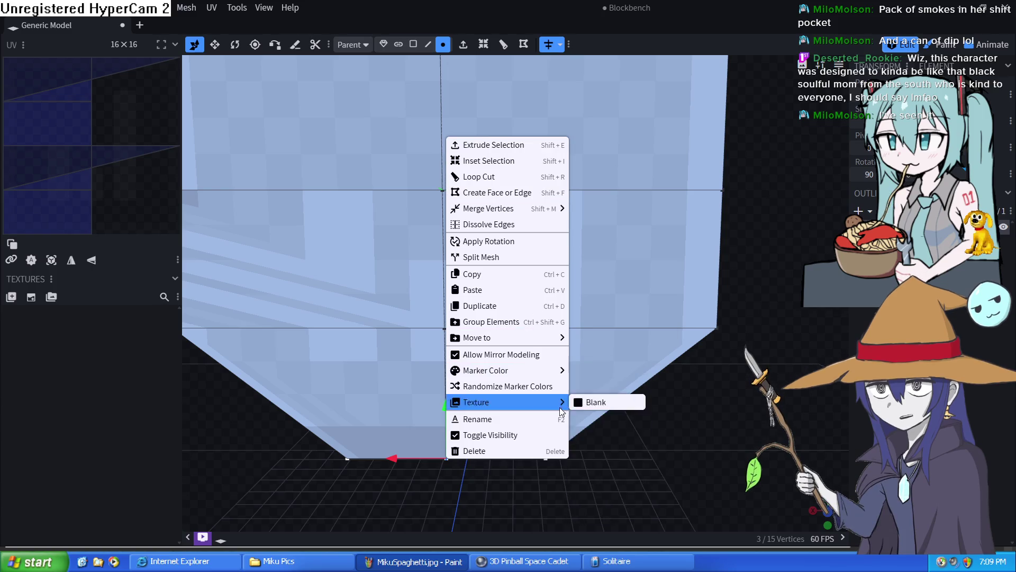
pyautogui.moveTo(488, 208)
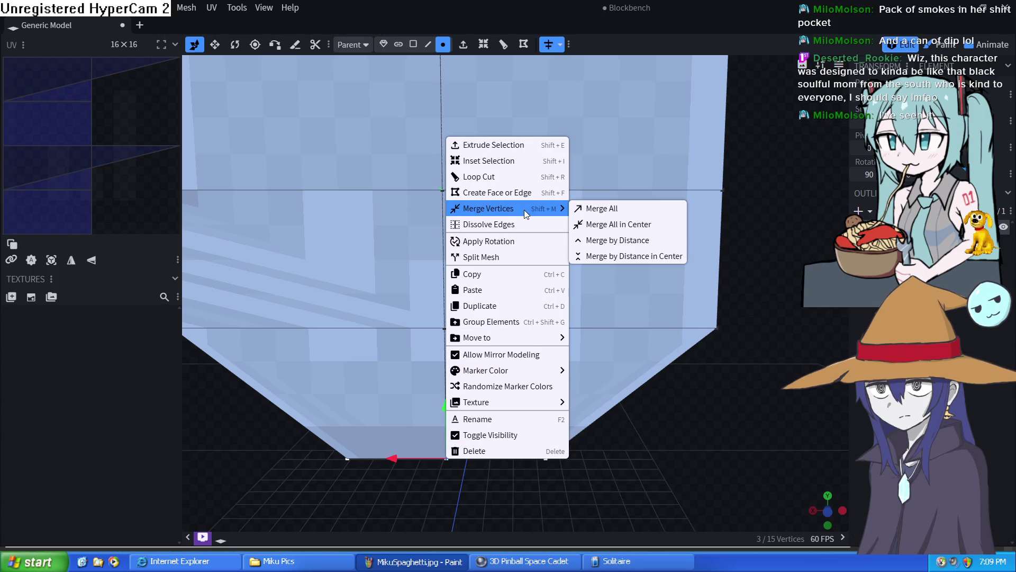
pyautogui.click(633, 226)
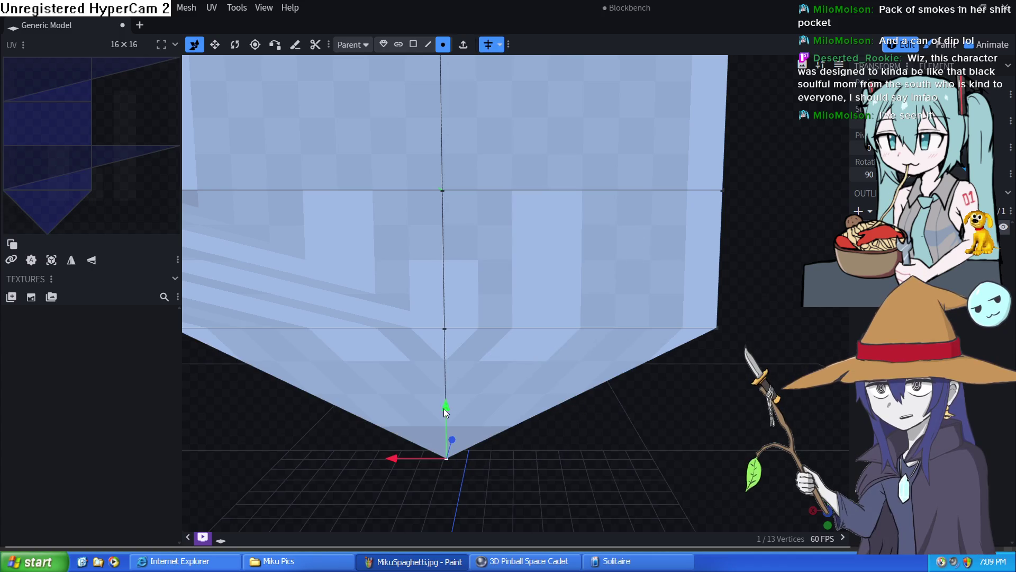
pyautogui.scroll(-5, 470, 378)
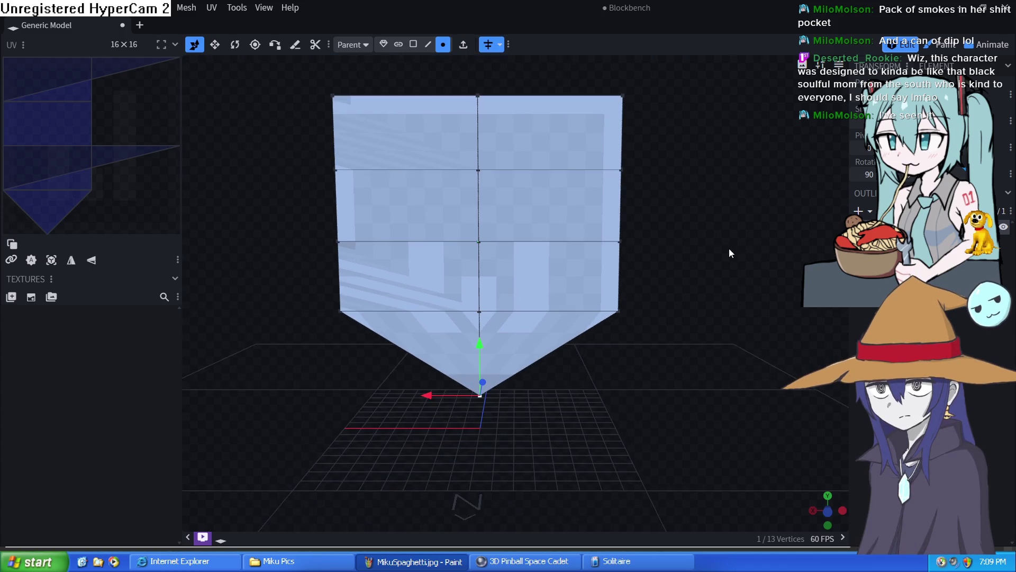
pyautogui.moveTo(729, 253)
pyautogui.mouseDown()
pyautogui.moveTo(707, 286)
pyautogui.moveTo(696, 281)
pyautogui.mouseUp()
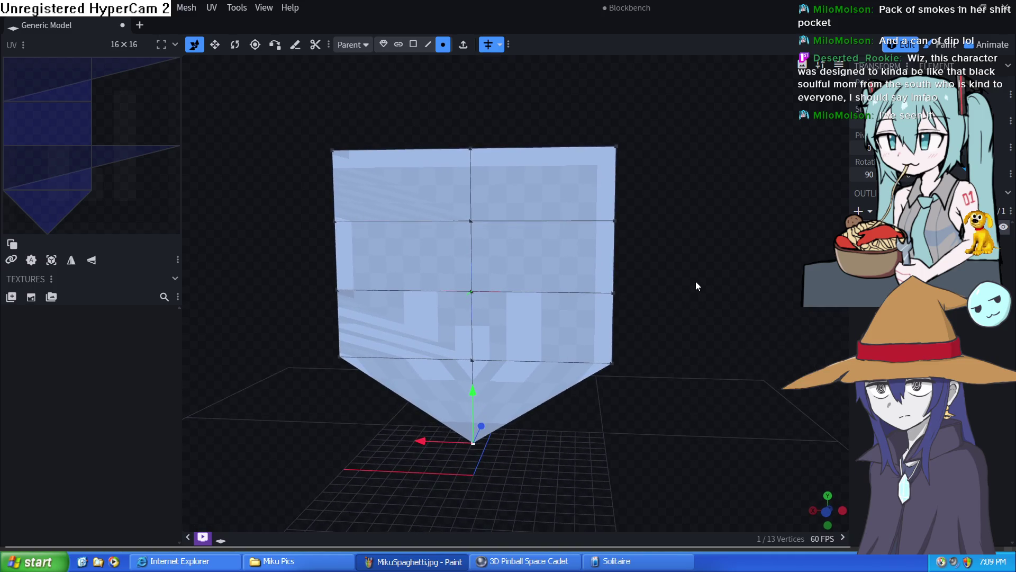
# Step: Select the three right-side edges and drag them inward along X to angle the right half
pyautogui.click(428, 44)
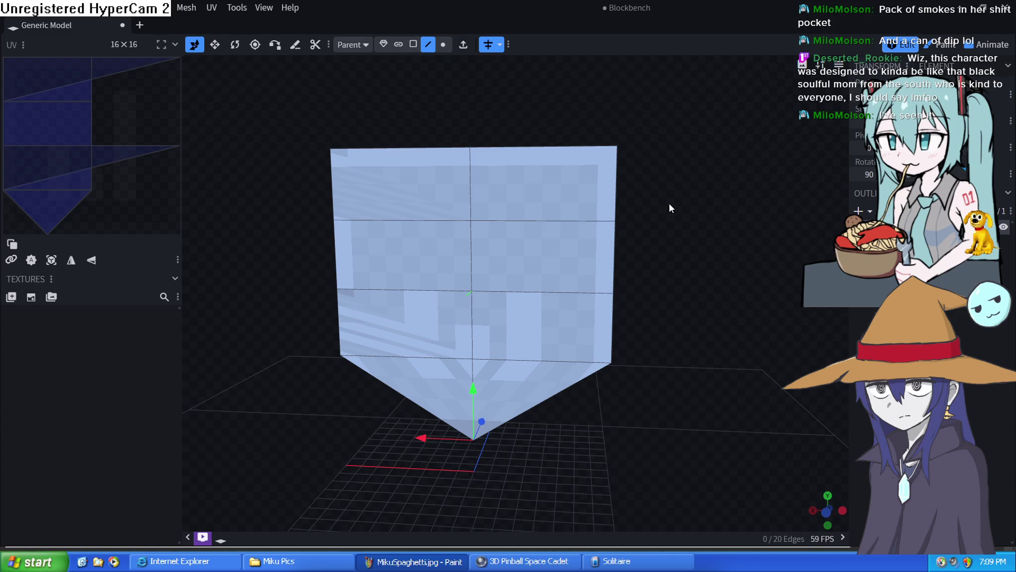
pyautogui.click(615, 187)
pyautogui.keyDown('shift'); pyautogui.click(615, 271); pyautogui.keyUp('shift')
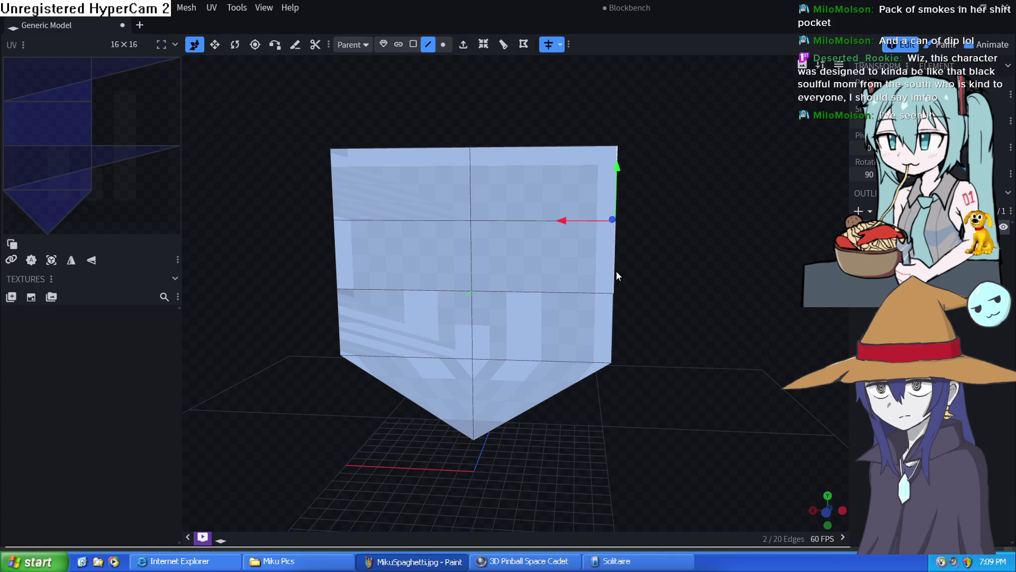
pyautogui.keyDown('shift'); pyautogui.click(615, 331); pyautogui.keyUp('shift')
pyautogui.moveTo(618, 323)
pyautogui.mouseDown()
pyautogui.moveTo(510, 309)
pyautogui.moveTo(565, 265)
pyautogui.moveTo(633, 270)
pyautogui.mouseUp()
pyautogui.moveTo(691, 376)
pyautogui.mouseDown()
pyautogui.moveTo(781, 427)
pyautogui.moveTo(809, 417)
pyautogui.moveTo(774, 355)
pyautogui.mouseUp()
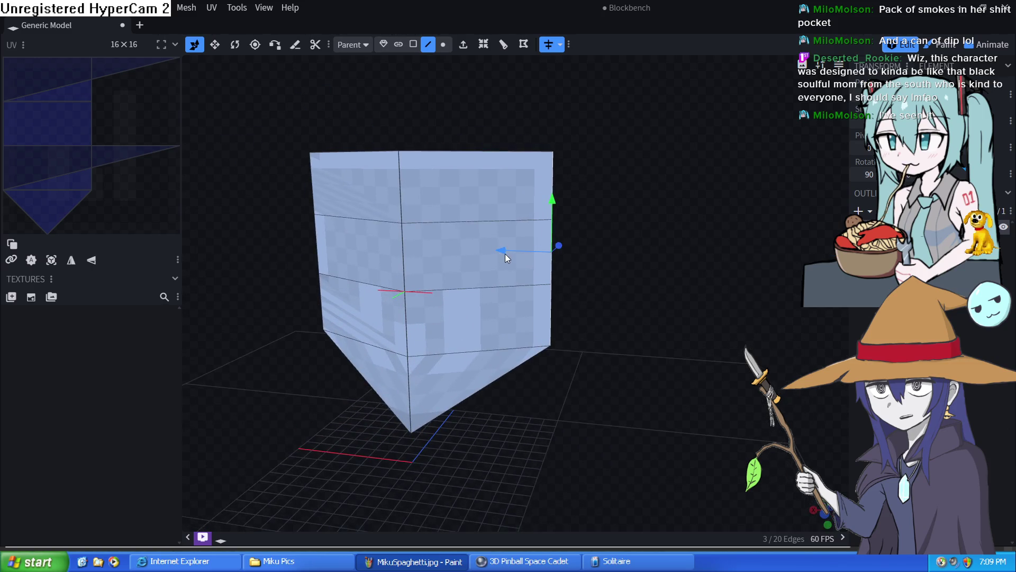
pyautogui.moveTo(505, 253)
pyautogui.mouseDown()
pyautogui.moveTo(482, 242)
pyautogui.moveTo(490, 255)
pyautogui.moveTo(479, 254)
pyautogui.mouseUp()
pyautogui.moveTo(576, 326)
pyautogui.mouseDown()
pyautogui.moveTo(595, 327)
pyautogui.moveTo(594, 315)
pyautogui.moveTo(503, 334)
pyautogui.moveTo(586, 316)
pyautogui.moveTo(586, 299)
pyautogui.moveTo(571, 302)
pyautogui.moveTo(585, 306)
pyautogui.moveTo(493, 398)
pyautogui.moveTo(587, 351)
pyautogui.moveTo(523, 443)
pyautogui.moveTo(606, 315)
pyautogui.mouseUp()
pyautogui.scroll(5, 505, 379)
# Step: Raise the bottom tip vertex to shorten the chin and pull the right corner vertices inward
pyautogui.click(444, 423)
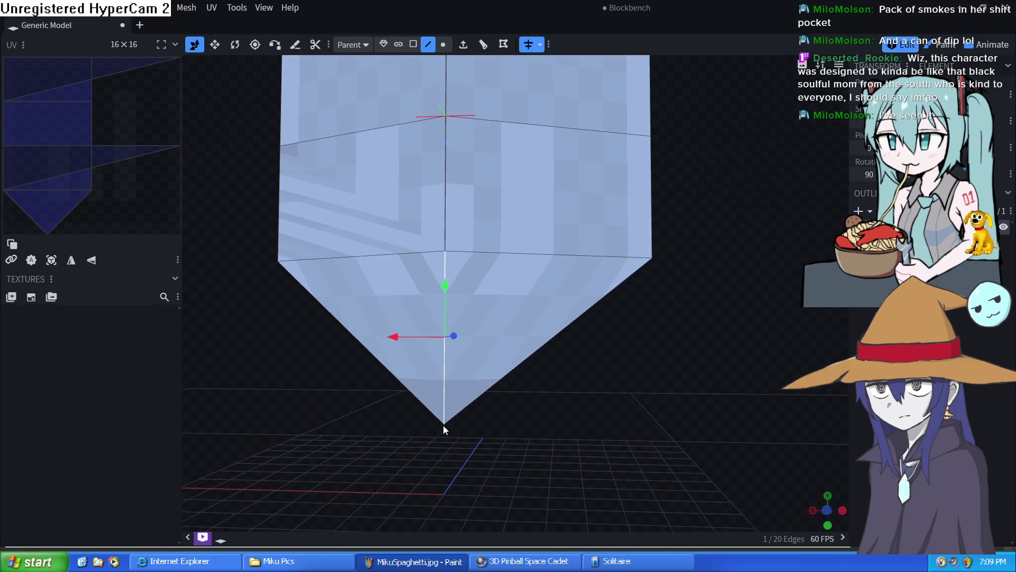
pyautogui.click(443, 44)
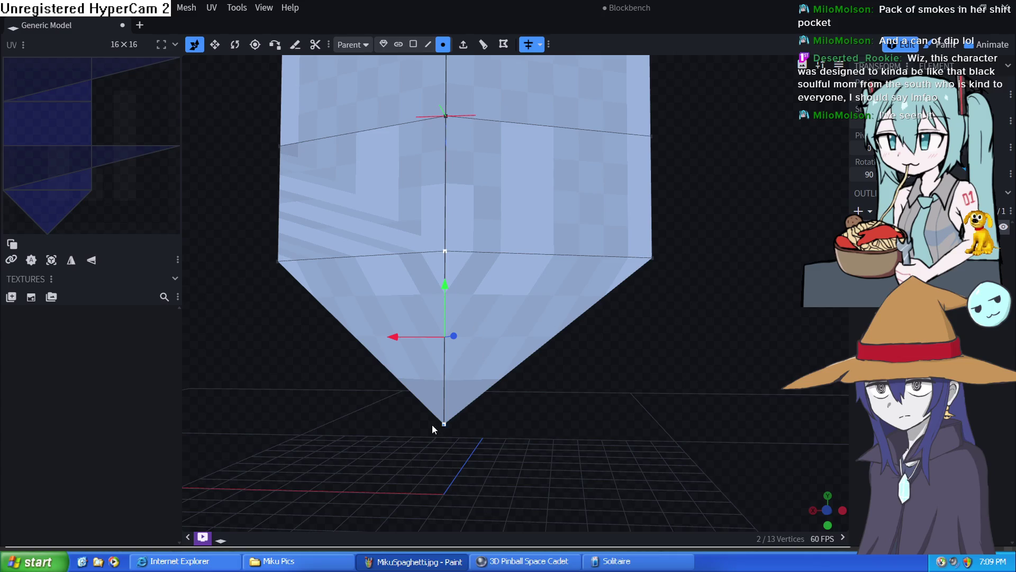
pyautogui.click(446, 425)
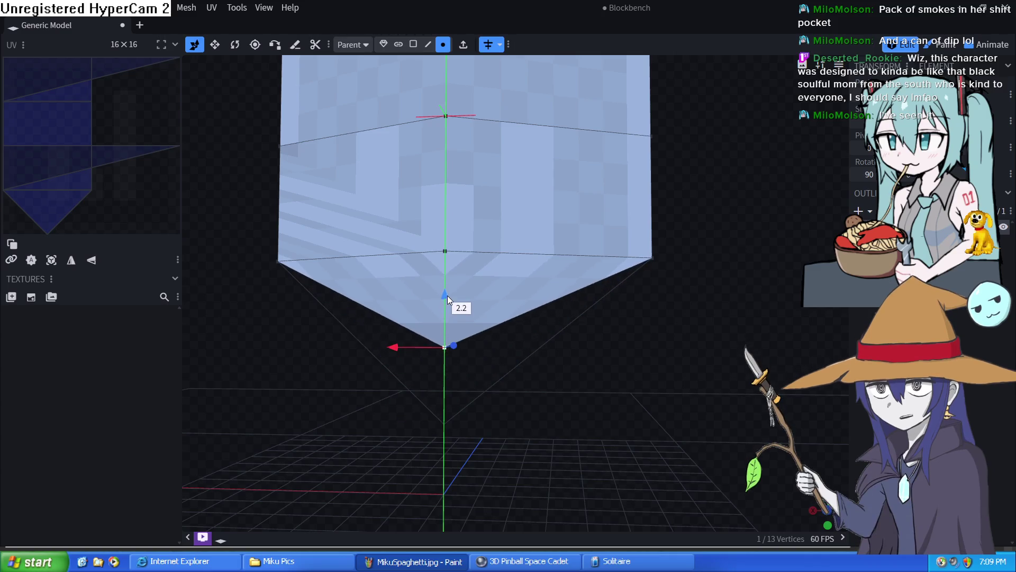
pyautogui.moveTo(441, 381); pyautogui.dragTo(448, 296)
pyautogui.click(652, 258)
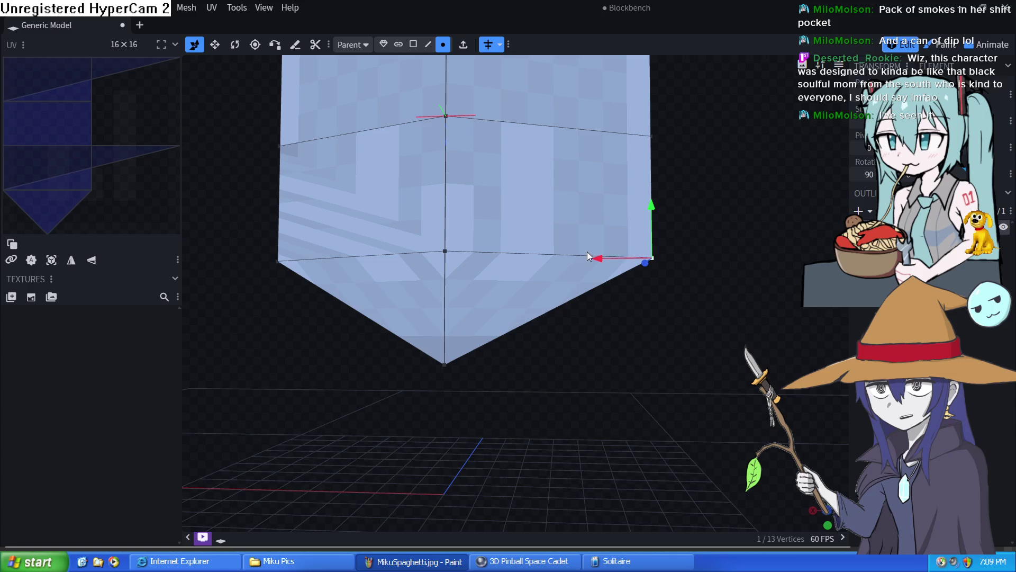
pyautogui.moveTo(593, 261); pyautogui.dragTo(546, 259)
pyautogui.moveTo(681, 236)
pyautogui.mouseDown()
pyautogui.moveTo(696, 436)
pyautogui.moveTo(680, 349)
pyautogui.mouseUp()
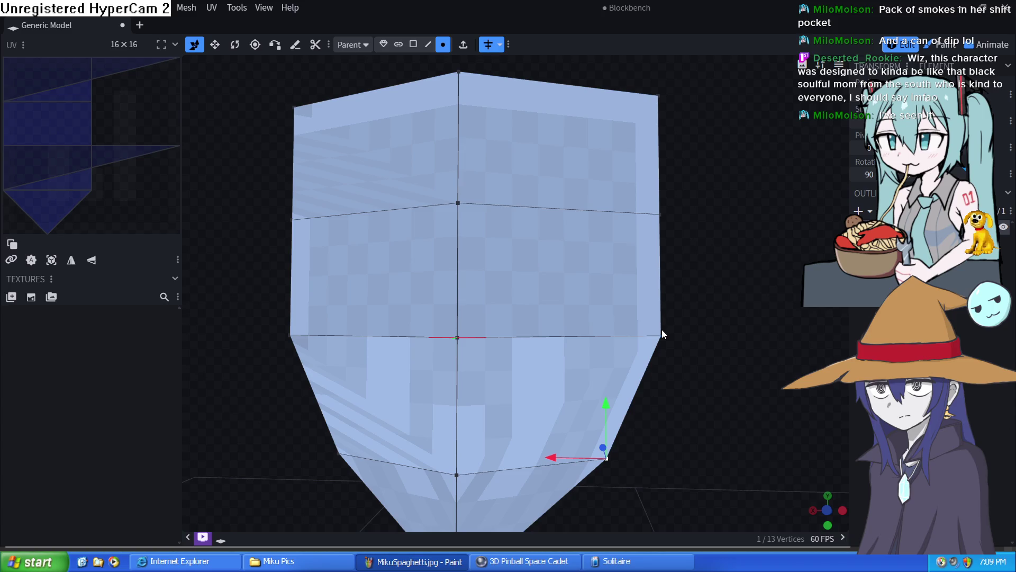
pyautogui.click(661, 333)
pyautogui.moveTo(611, 340); pyautogui.dragTo(602, 338)
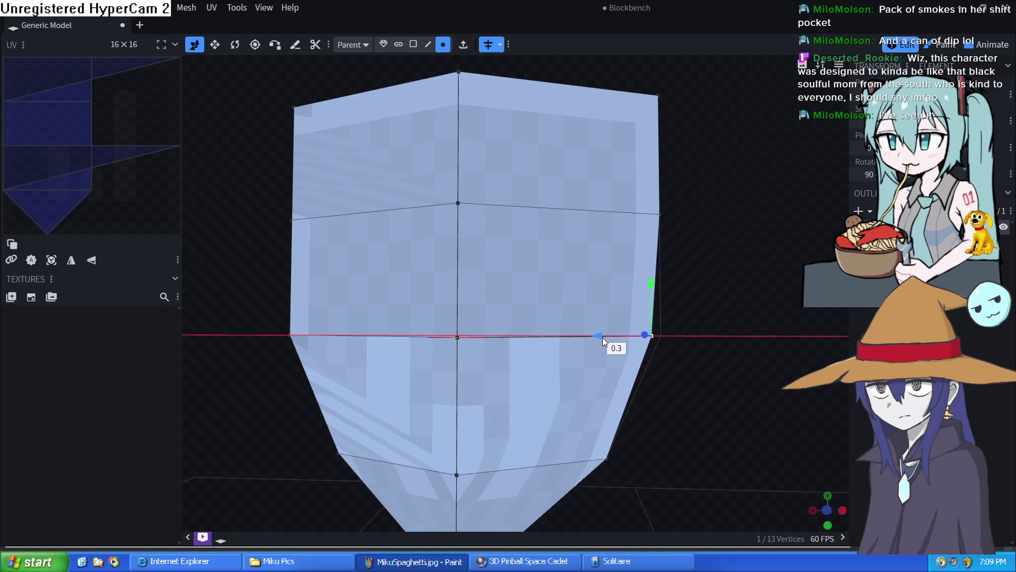
# Step: Pull the top-right vertex inward and lower the top edge slightly in Edge mode
pyautogui.click(659, 215)
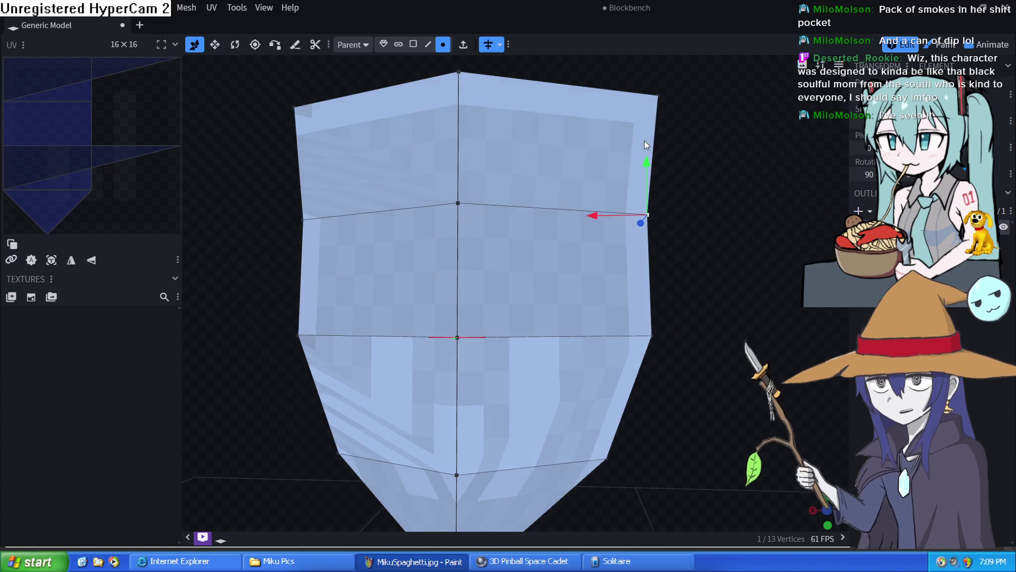
pyautogui.click(657, 96)
pyautogui.moveTo(615, 97); pyautogui.dragTo(563, 101)
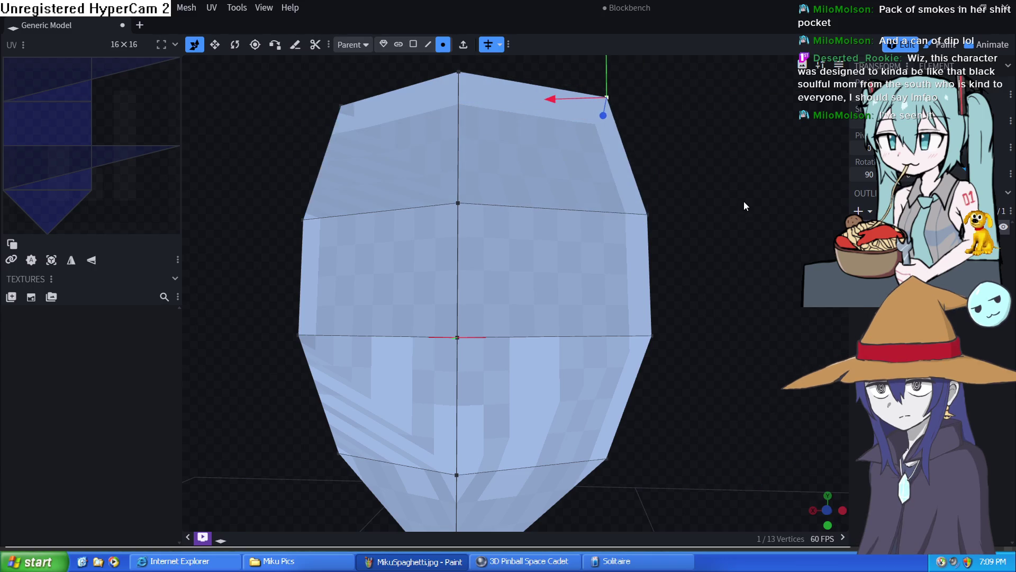
pyautogui.moveTo(744, 204)
pyautogui.mouseDown()
pyautogui.moveTo(651, 240)
pyautogui.moveTo(521, 250)
pyautogui.mouseUp()
pyautogui.moveTo(657, 298)
pyautogui.mouseDown()
pyautogui.moveTo(660, 334)
pyautogui.moveTo(683, 329)
pyautogui.moveTo(725, 356)
pyautogui.moveTo(674, 308)
pyautogui.mouseUp()
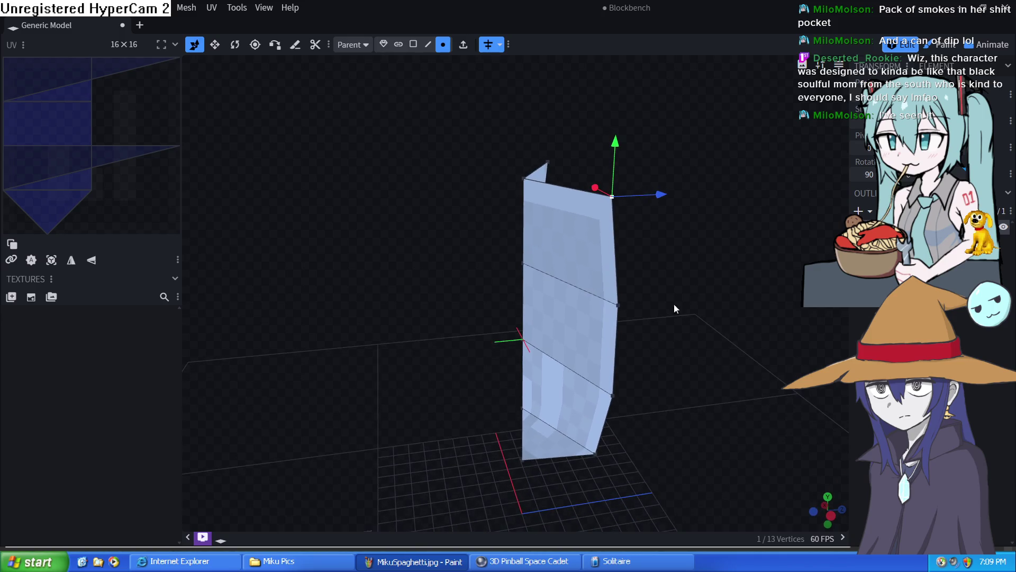
pyautogui.click(428, 43)
pyautogui.click(561, 194)
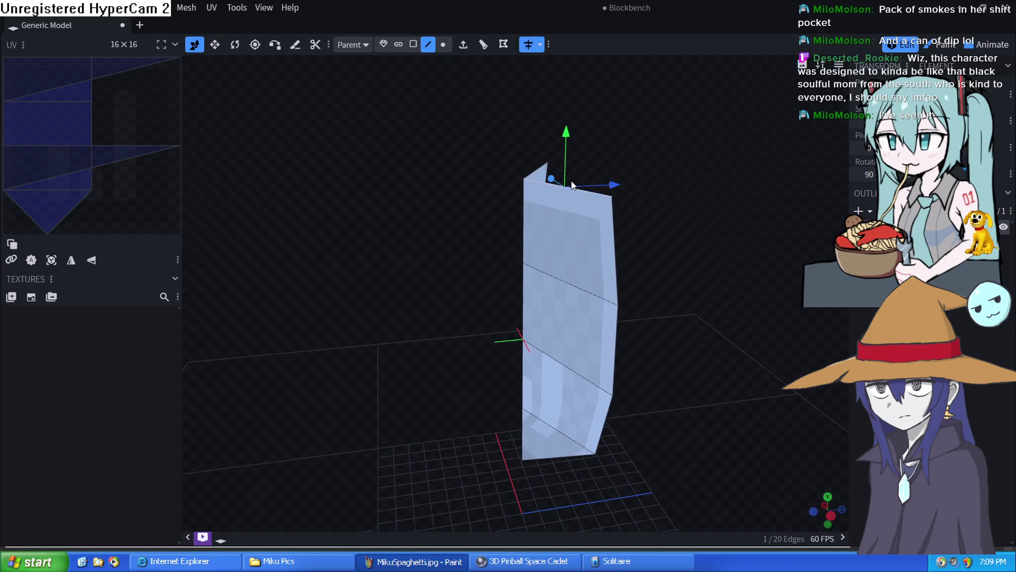
pyautogui.moveTo(616, 190); pyautogui.dragTo(645, 196)
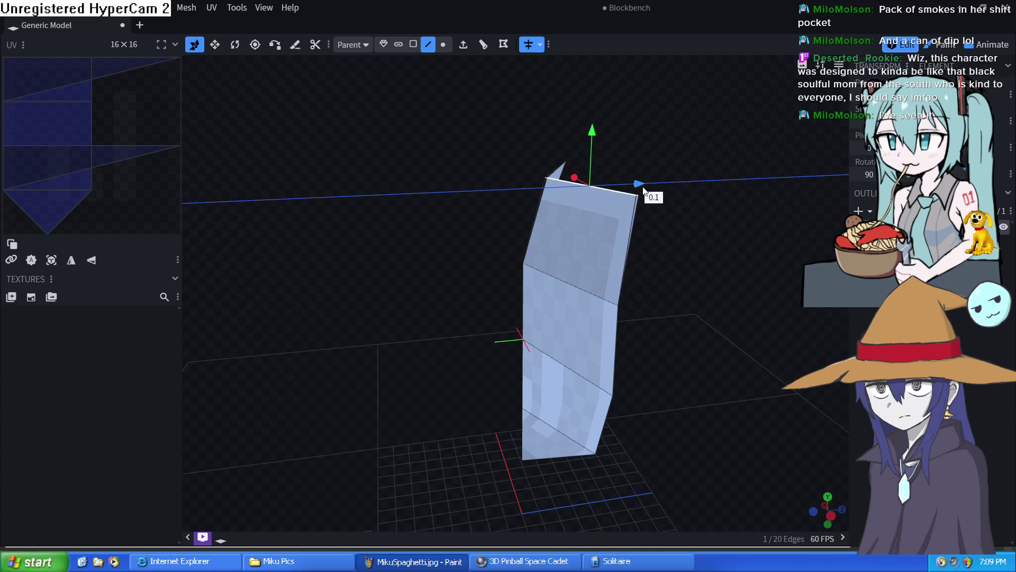
pyautogui.moveTo(597, 138); pyautogui.dragTo(605, 170)
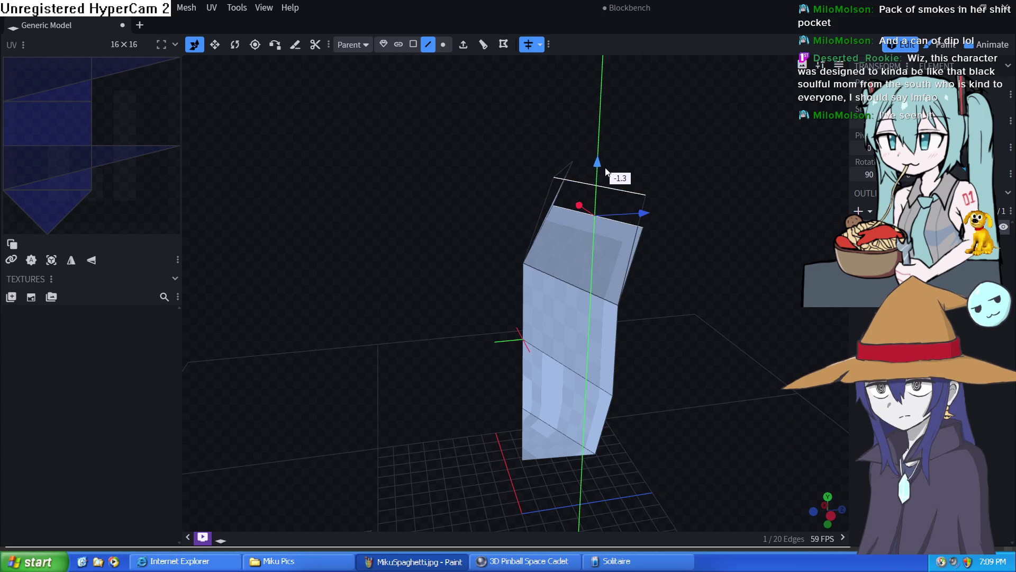
pyautogui.moveTo(668, 401)
pyautogui.mouseDown()
pyautogui.moveTo(762, 359)
pyautogui.moveTo(814, 356)
pyautogui.moveTo(783, 352)
pyautogui.moveTo(753, 314)
pyautogui.moveTo(730, 339)
pyautogui.mouseUp()
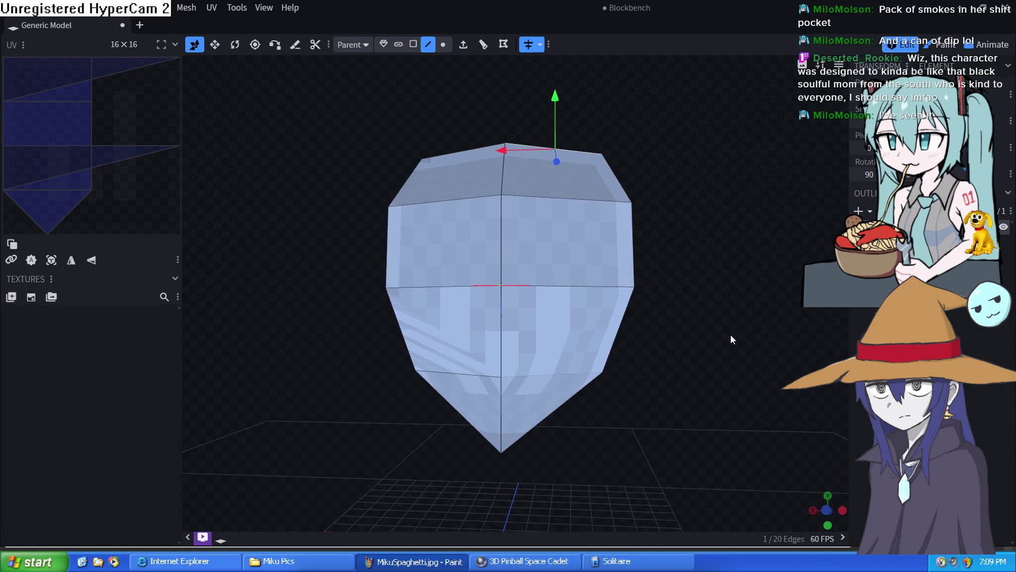
# Step: Nudge the lower-right, top-right and corner vertices up and inward for a rounder outline
pyautogui.click(443, 44)
pyautogui.click(606, 372)
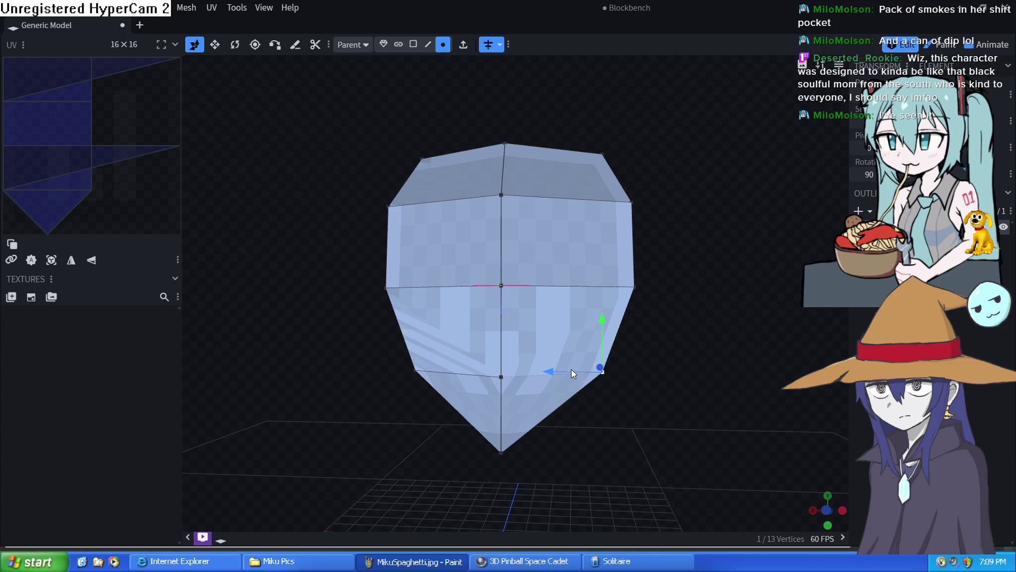
pyautogui.moveTo(571, 370); pyautogui.dragTo(578, 367)
pyautogui.moveTo(610, 330); pyautogui.dragTo(579, 287)
pyautogui.click(632, 287)
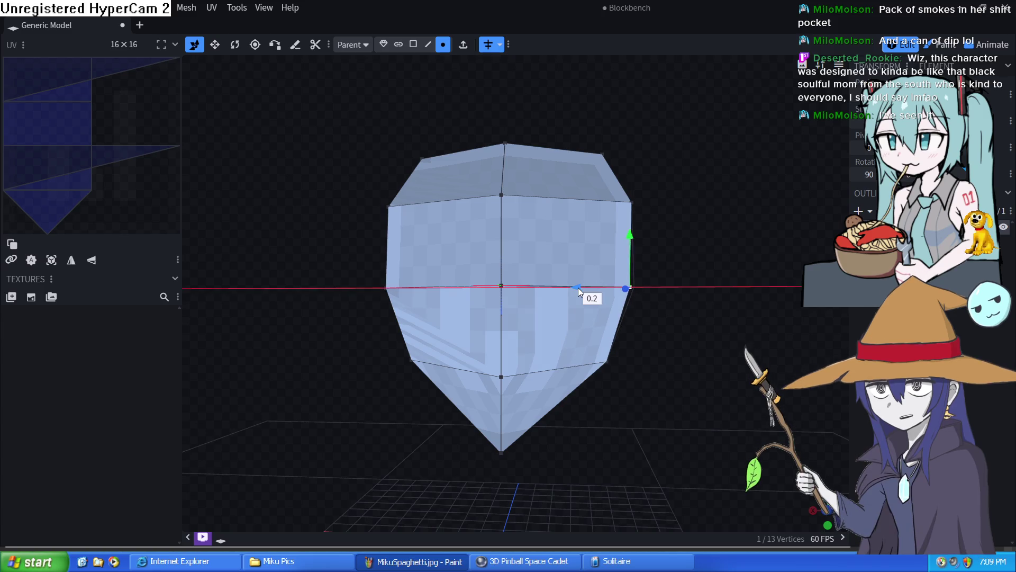
pyautogui.click(630, 203)
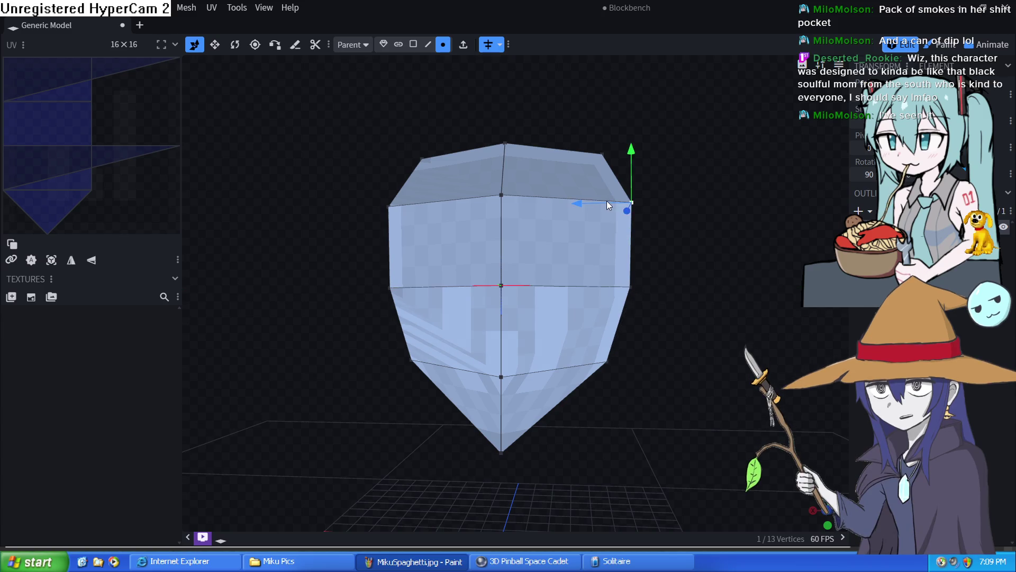
pyautogui.moveTo(607, 201); pyautogui.dragTo(588, 204)
pyautogui.click(602, 154)
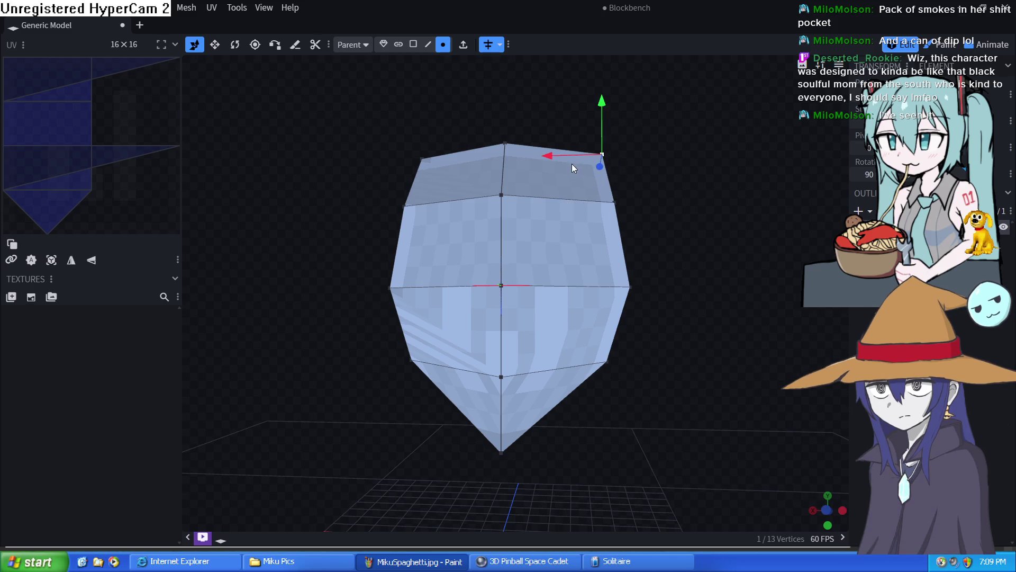
pyautogui.moveTo(572, 162); pyautogui.dragTo(548, 154)
# Step: Raise the bottom tip again, then drag the middle vertex so the mesh folds inward
pyautogui.moveTo(692, 325)
pyautogui.mouseDown()
pyautogui.moveTo(646, 407)
pyautogui.moveTo(563, 457)
pyautogui.mouseUp()
pyautogui.click(521, 451)
pyautogui.moveTo(513, 396); pyautogui.dragTo(520, 374)
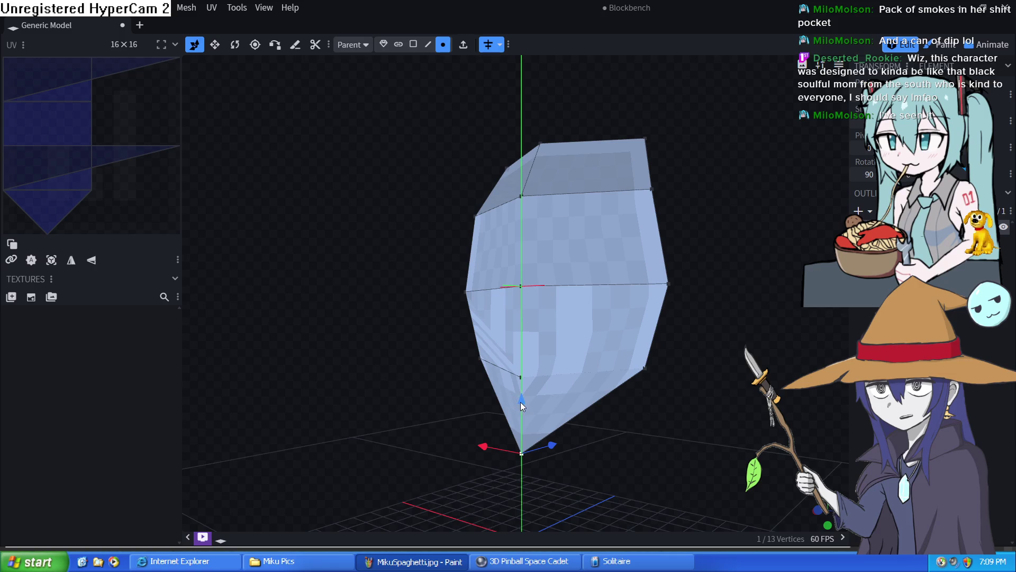
pyautogui.moveTo(608, 423)
pyautogui.mouseDown()
pyautogui.moveTo(647, 459)
pyautogui.moveTo(607, 457)
pyautogui.moveTo(614, 494)
pyautogui.moveTo(725, 473)
pyautogui.moveTo(623, 449)
pyautogui.mouseUp()
pyautogui.click(539, 283)
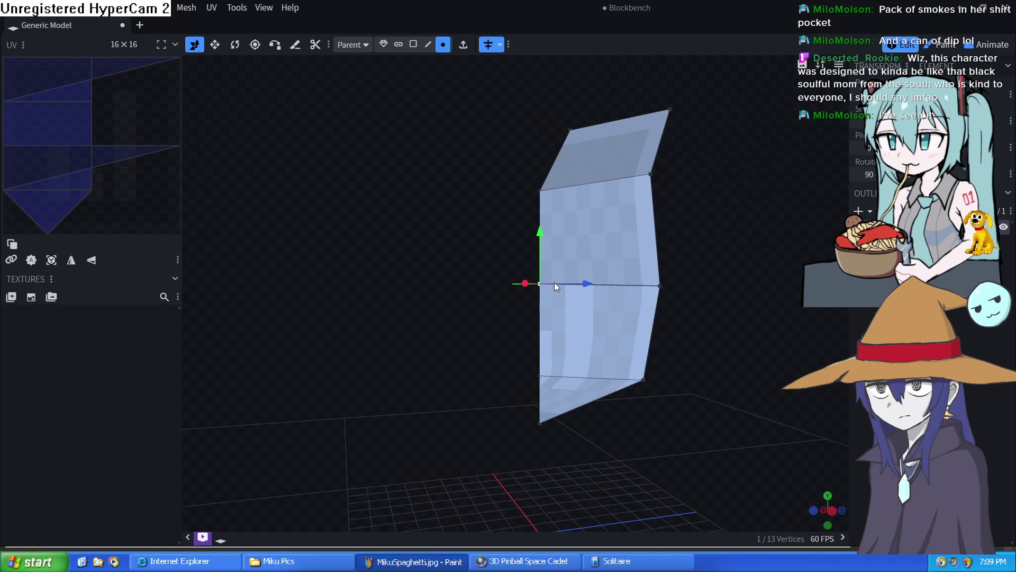
pyautogui.moveTo(531, 285); pyautogui.dragTo(857, 321)
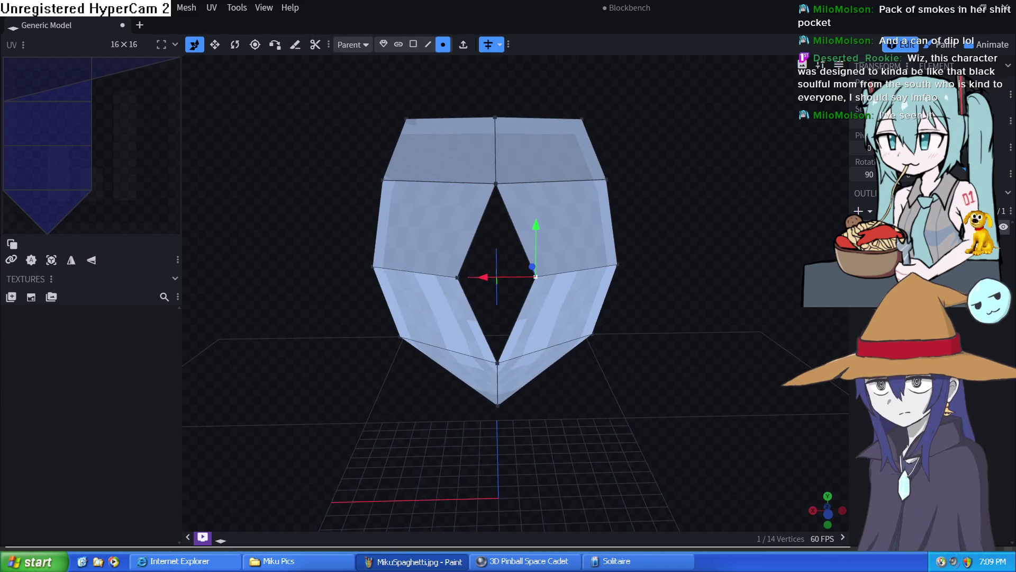
# Step: Undo the inward fold and add a loop cut across the lower-right face
pyautogui.hotkey('ctrl', 'z')
pyautogui.click(413, 43)
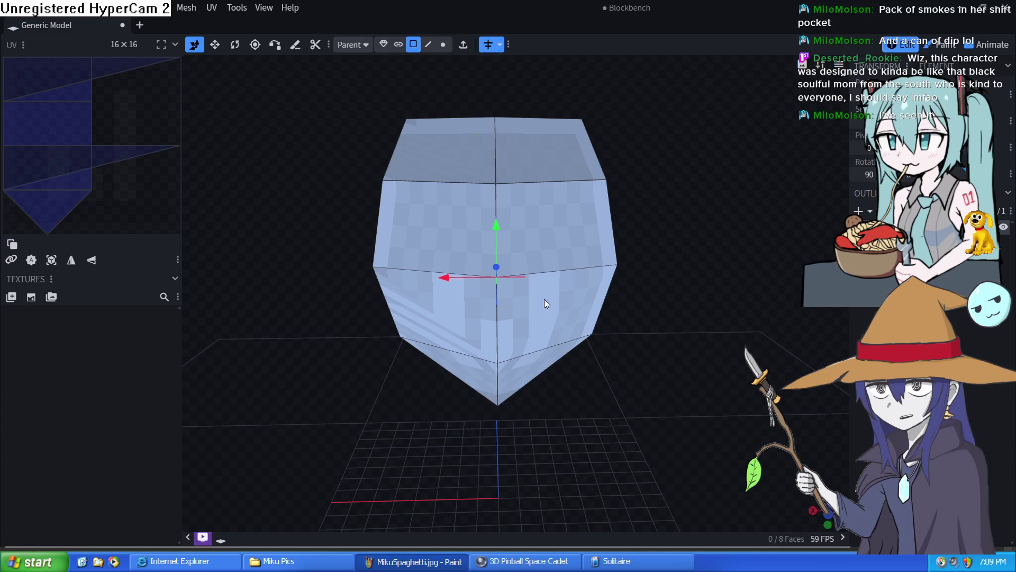
pyautogui.click(568, 312)
pyautogui.click(504, 44)
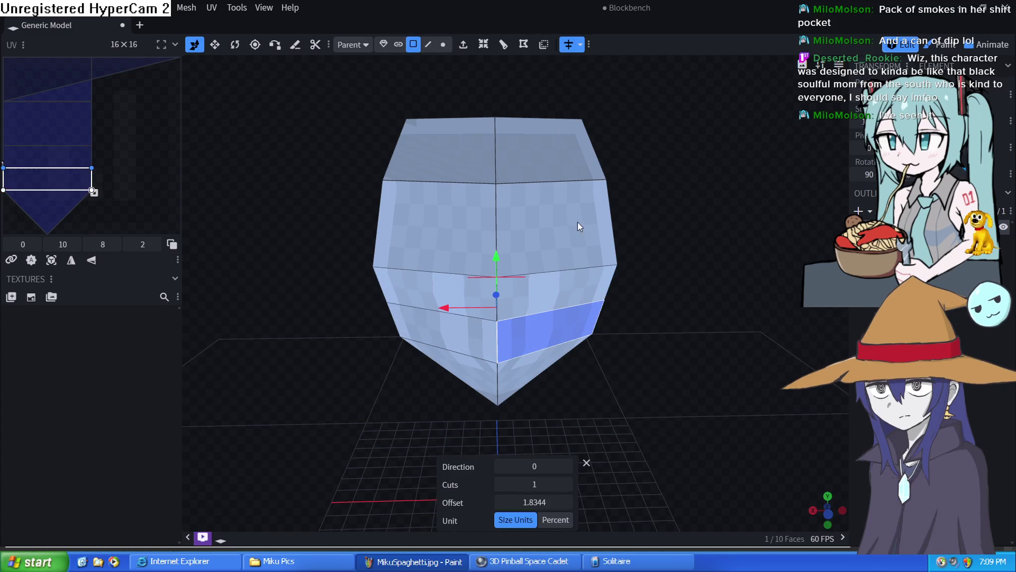
pyautogui.moveTo(710, 278); pyautogui.dragTo(667, 290)
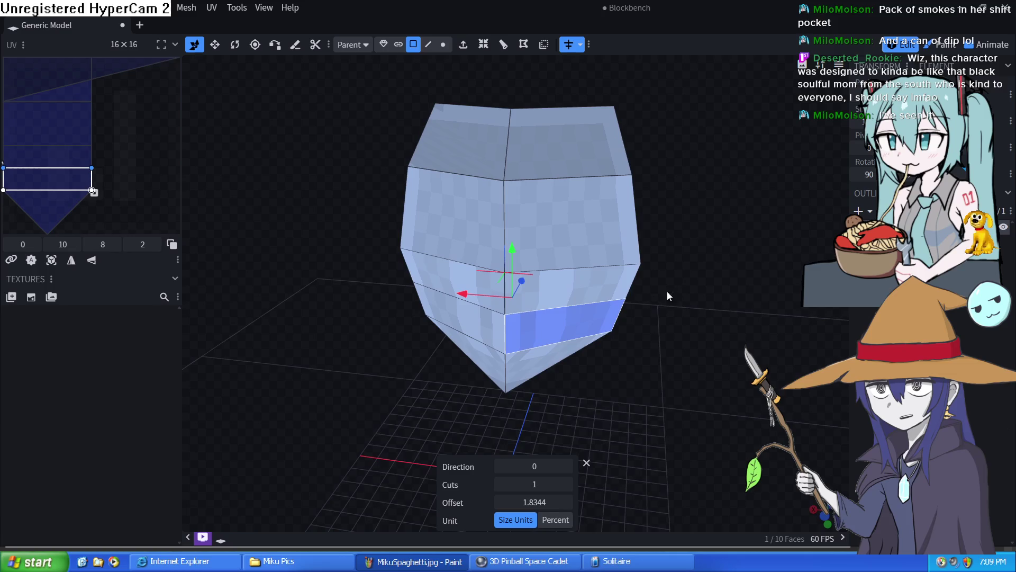
# Step: Select two right-side vertices and merge them into one with Merge Vertices > Merge All
pyautogui.click(440, 45)
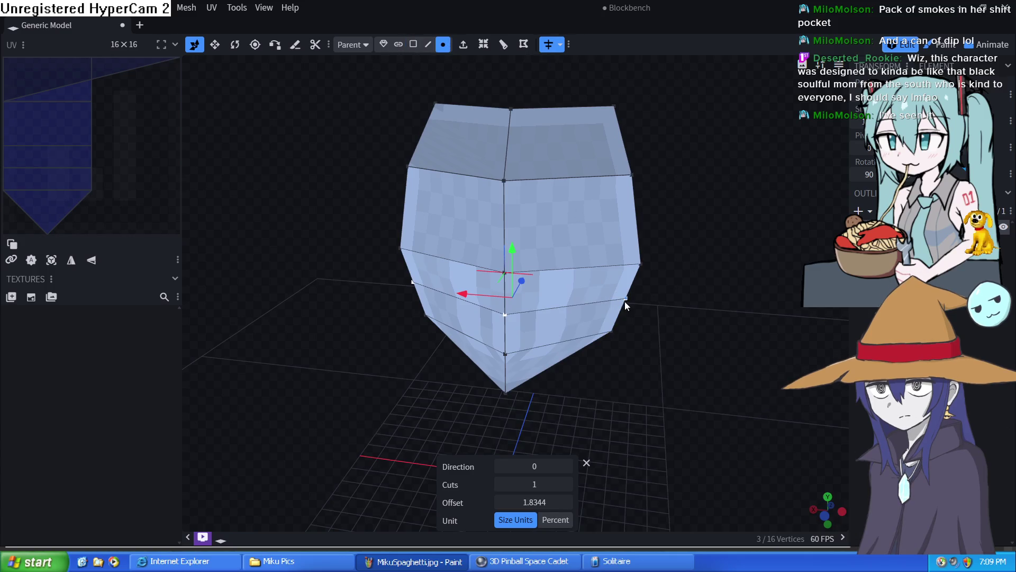
pyautogui.click(641, 263)
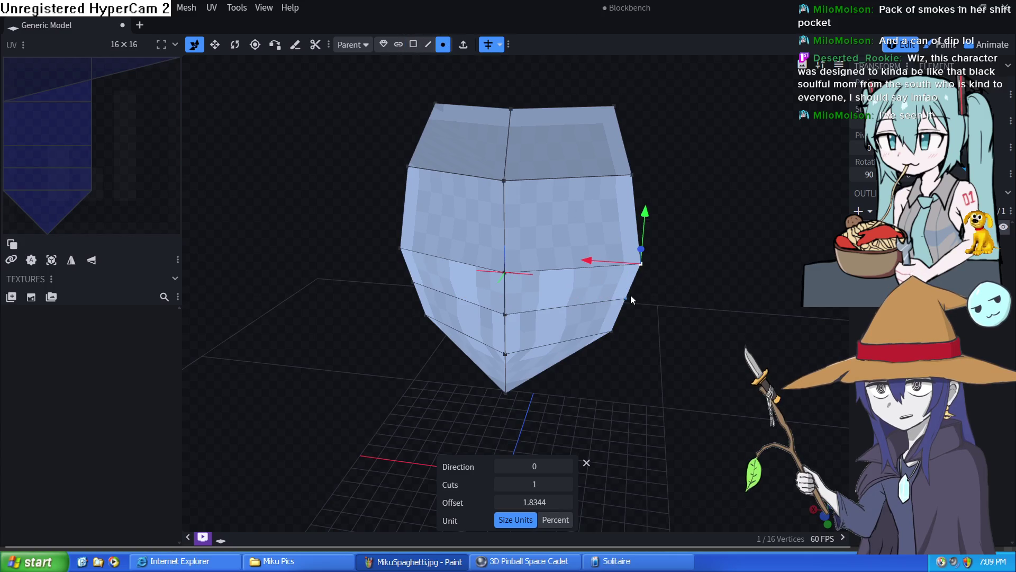
pyautogui.keyDown('shift'); pyautogui.click(629, 300); pyautogui.keyUp('shift')
pyautogui.rightClick(631, 287)
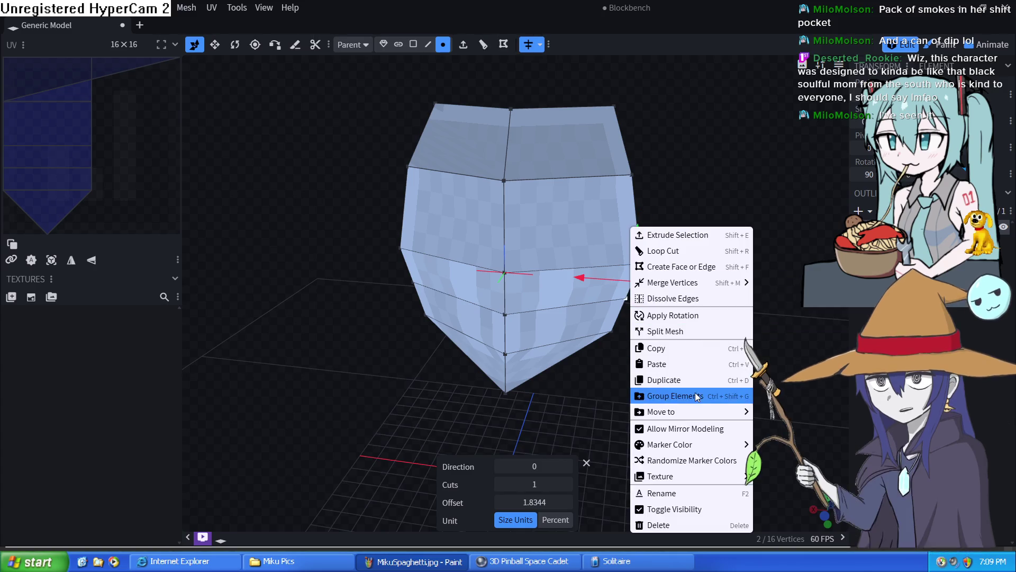
pyautogui.moveTo(674, 283)
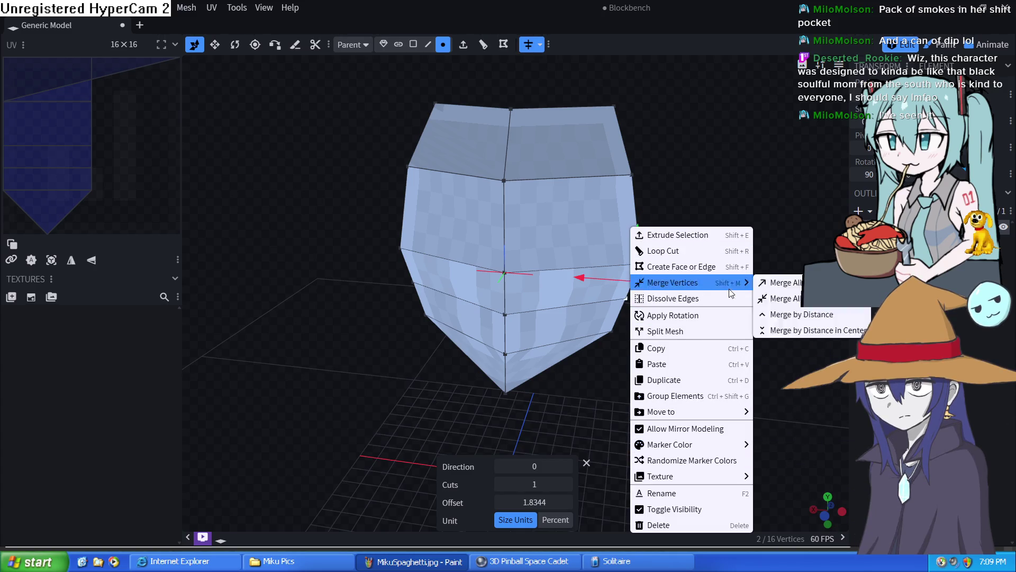
pyautogui.click(810, 317)
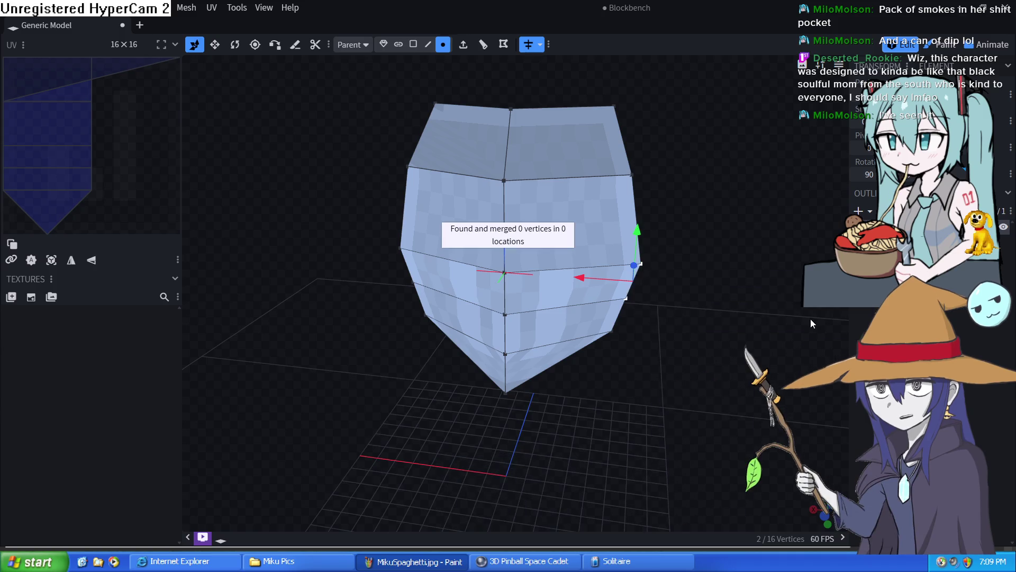
pyautogui.rightClick(631, 286)
pyautogui.moveTo(672, 282)
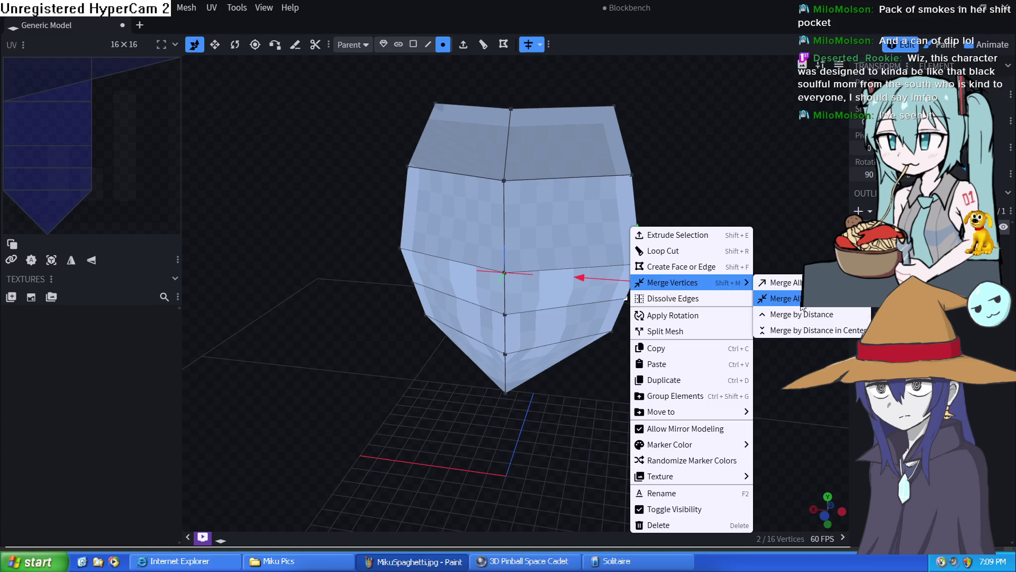
pyautogui.click(800, 302)
pyautogui.moveTo(700, 293); pyautogui.dragTo(706, 317)
# Step: Move the bottom tip vertex sideways and raise it to soften the point
pyautogui.click(430, 43)
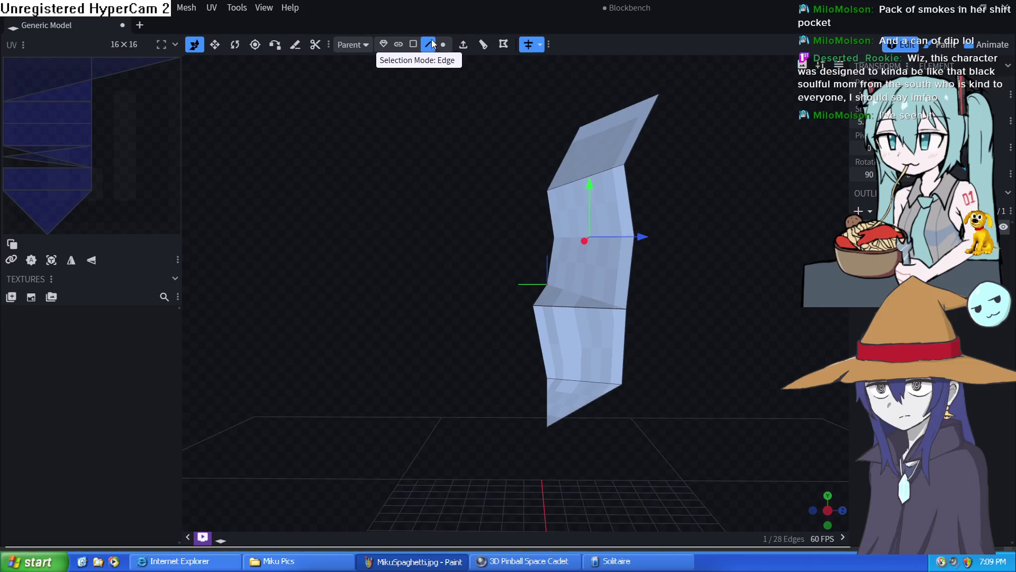
pyautogui.click(546, 428)
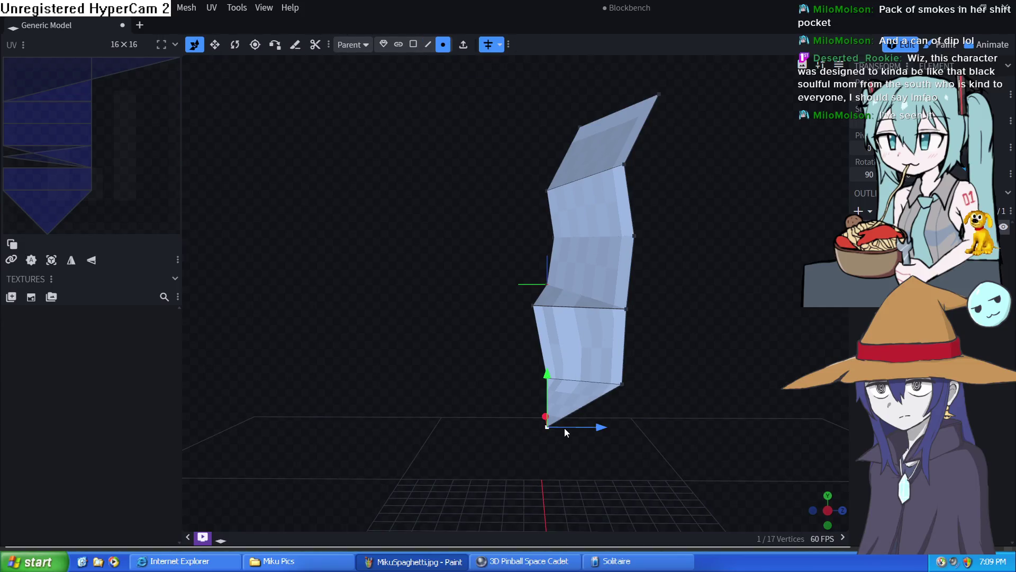
pyautogui.moveTo(564, 428); pyautogui.dragTo(582, 430)
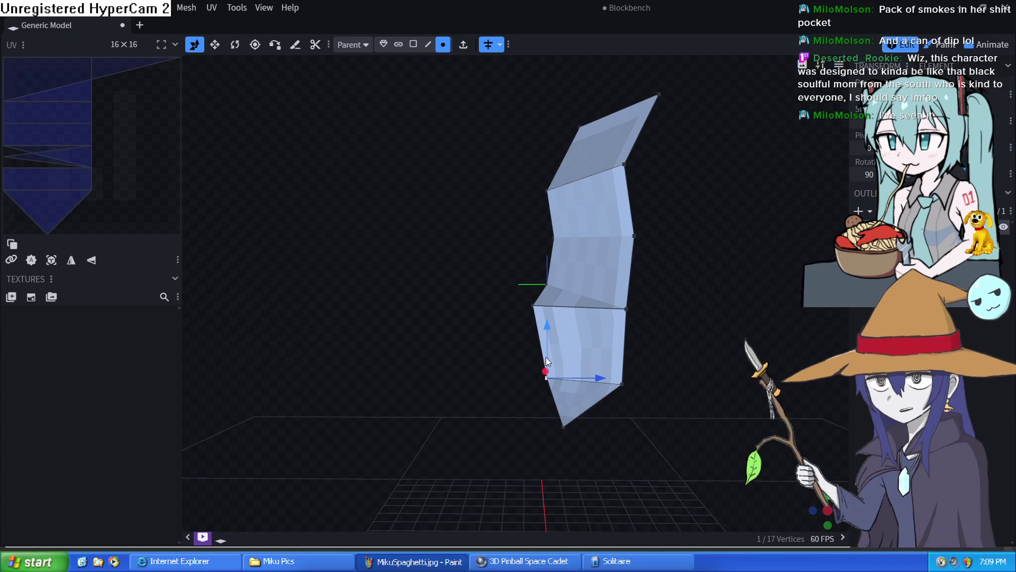
pyautogui.click(546, 348)
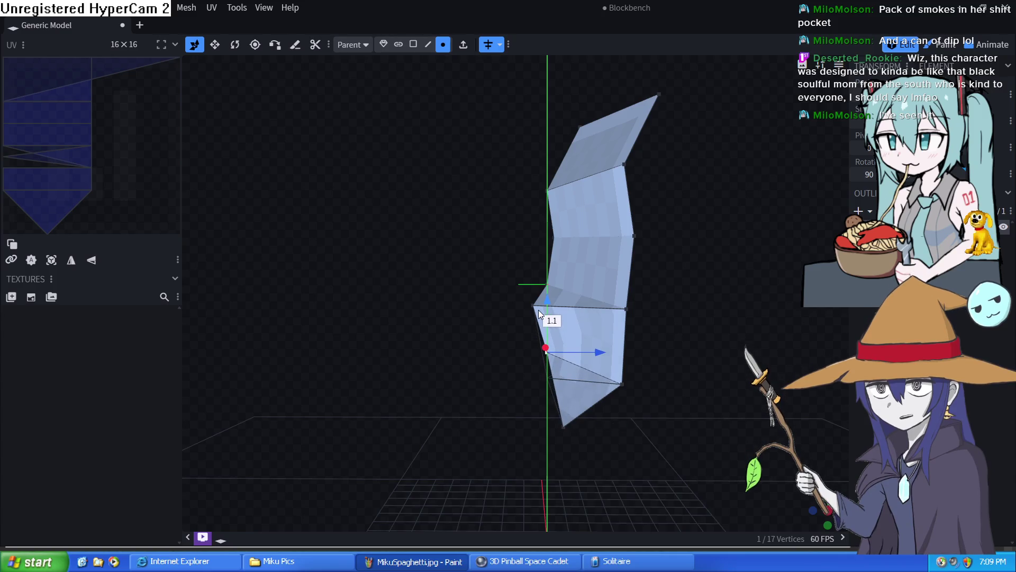
pyautogui.click(562, 434)
pyautogui.moveTo(568, 400); pyautogui.dragTo(562, 349)
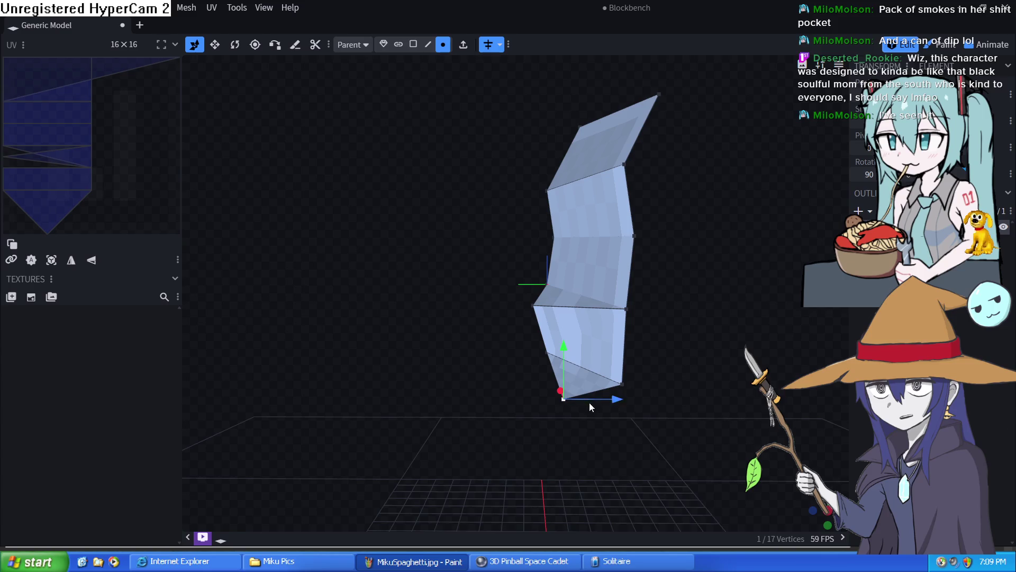
pyautogui.moveTo(607, 400); pyautogui.dragTo(611, 401)
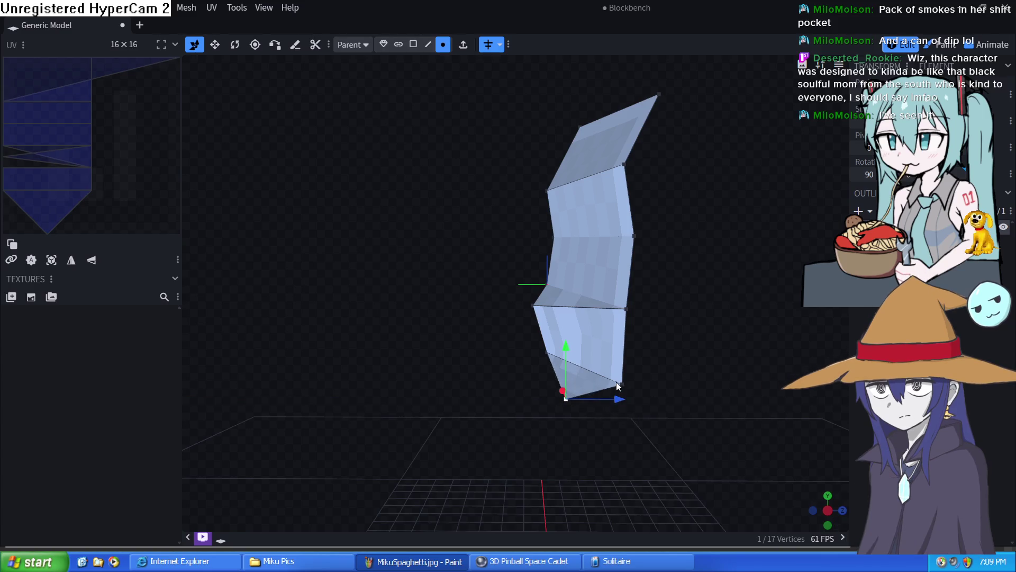
# Step: From the front, drag the bottom vertex further up and inward to tuck in the chin
pyautogui.moveTo(712, 440); pyautogui.dragTo(809, 450)
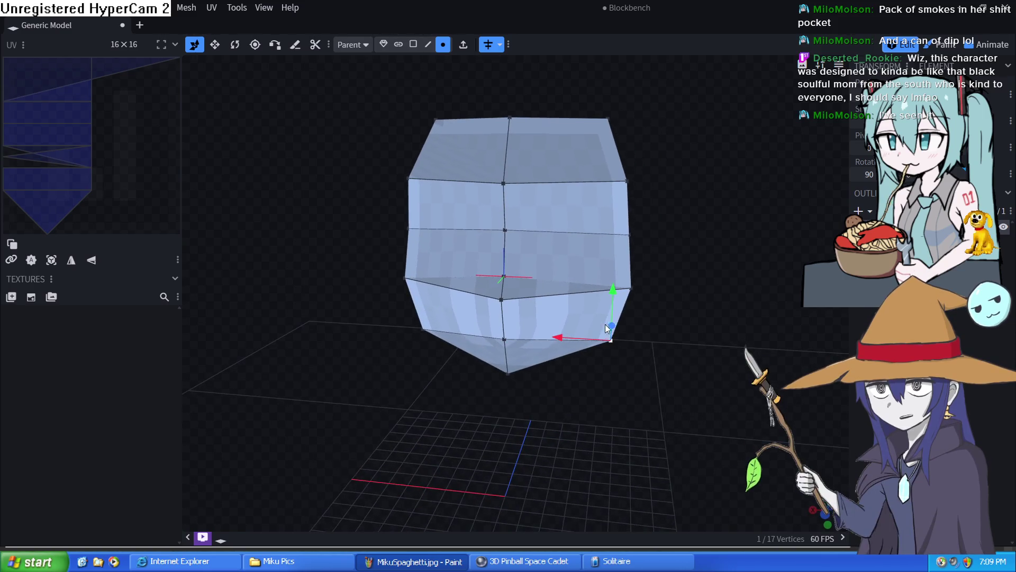
pyautogui.moveTo(606, 328); pyautogui.dragTo(612, 290)
pyautogui.moveTo(557, 328)
pyautogui.mouseDown()
pyautogui.moveTo(551, 322)
pyautogui.moveTo(595, 292)
pyautogui.moveTo(569, 282)
pyautogui.moveTo(702, 296)
pyautogui.moveTo(644, 298)
pyautogui.moveTo(580, 289)
pyautogui.moveTo(616, 276)
pyautogui.moveTo(708, 287)
pyautogui.moveTo(668, 336)
pyautogui.moveTo(590, 323)
pyautogui.moveTo(452, 342)
pyautogui.moveTo(452, 288)
pyautogui.moveTo(512, 321)
pyautogui.moveTo(501, 220)
pyautogui.mouseUp()
pyautogui.click(427, 44)
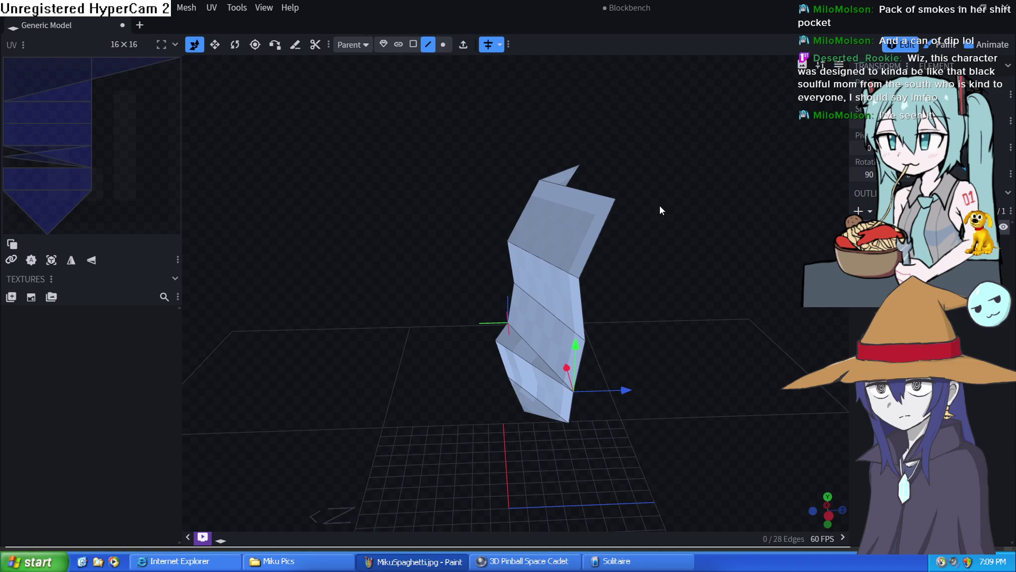
# Step: Extrude the two selected side edges outward and pull them out to widen the head
pyautogui.click(599, 241)
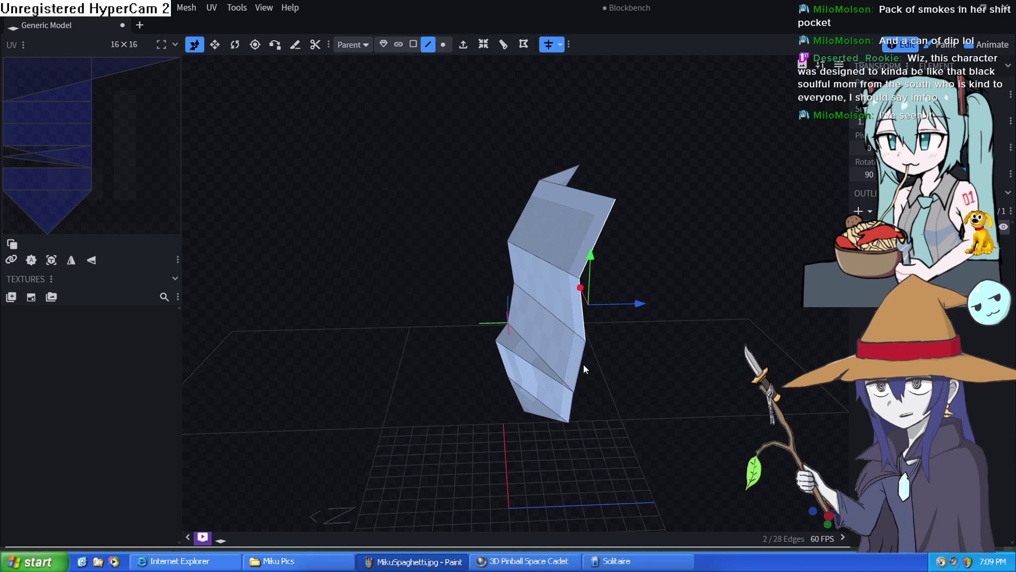
pyautogui.keyDown('shift'); pyautogui.click(572, 412); pyautogui.keyUp('shift')
pyautogui.moveTo(584, 431)
pyautogui.mouseDown()
pyautogui.moveTo(664, 393)
pyautogui.moveTo(565, 436)
pyautogui.moveTo(747, 440)
pyautogui.moveTo(674, 399)
pyautogui.moveTo(565, 430)
pyautogui.mouseUp()
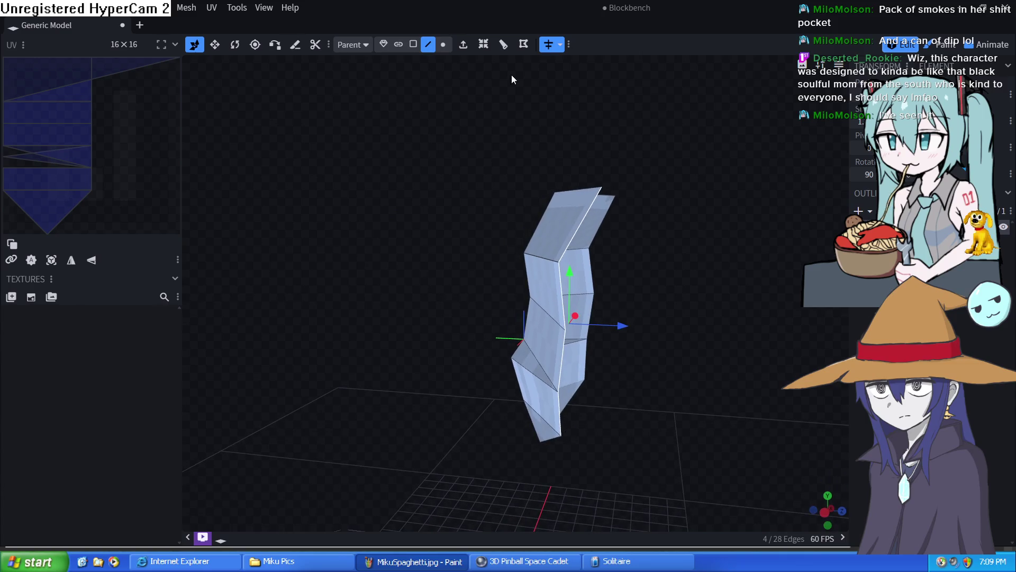
pyautogui.click(463, 45)
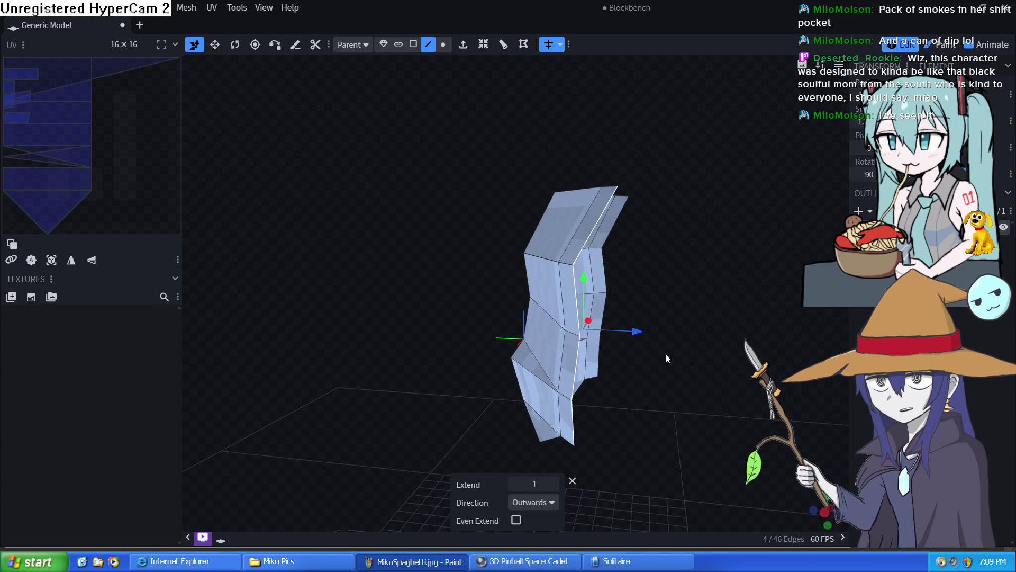
pyautogui.moveTo(666, 354)
pyautogui.mouseDown()
pyautogui.moveTo(637, 377)
pyautogui.moveTo(676, 370)
pyautogui.moveTo(678, 354)
pyautogui.moveTo(613, 365)
pyautogui.moveTo(413, 320)
pyautogui.moveTo(483, 330)
pyautogui.mouseUp()
pyautogui.moveTo(387, 409); pyautogui.dragTo(476, 389)
pyautogui.moveTo(680, 331); pyautogui.dragTo(756, 333)
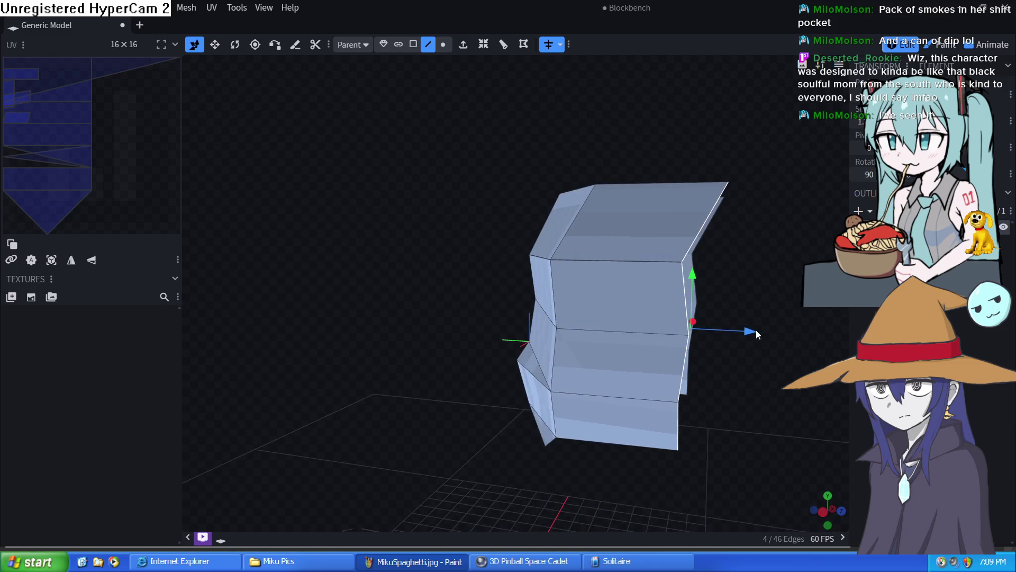
# Step: Extrude the same edges a second time and inspect the wrapped side panels from several angles
pyautogui.moveTo(798, 363)
pyautogui.mouseDown()
pyautogui.moveTo(755, 379)
pyautogui.moveTo(710, 364)
pyautogui.moveTo(628, 395)
pyautogui.moveTo(777, 343)
pyautogui.mouseUp()
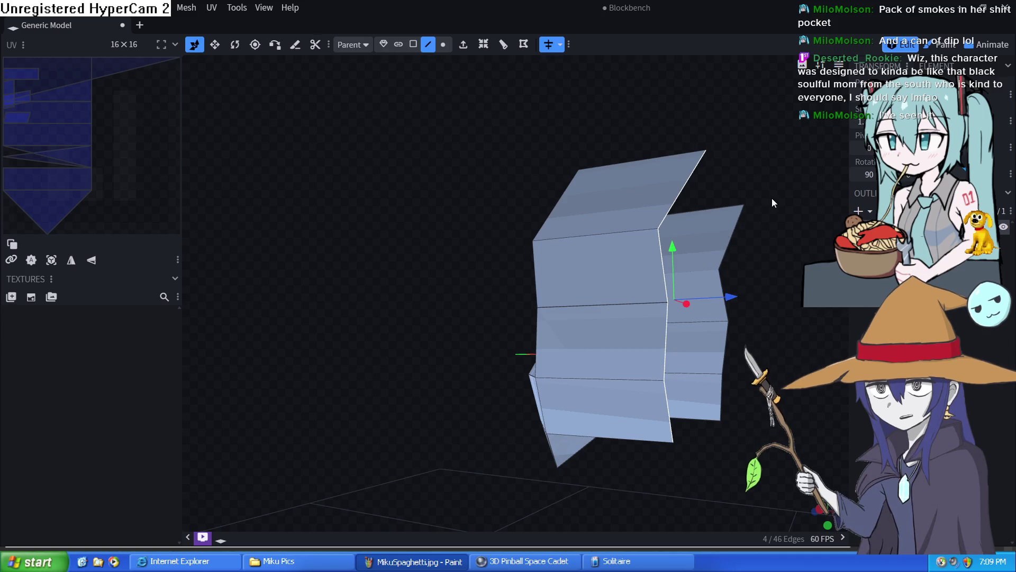
pyautogui.moveTo(772, 203)
pyautogui.mouseDown()
pyautogui.moveTo(815, 231)
pyautogui.moveTo(760, 317)
pyautogui.moveTo(767, 277)
pyautogui.moveTo(748, 274)
pyautogui.moveTo(730, 322)
pyautogui.moveTo(673, 382)
pyautogui.moveTo(836, 383)
pyautogui.moveTo(870, 357)
pyautogui.moveTo(866, 333)
pyautogui.moveTo(733, 297)
pyautogui.moveTo(692, 323)
pyautogui.moveTo(704, 324)
pyautogui.mouseUp()
pyautogui.moveTo(745, 299)
pyautogui.mouseDown()
pyautogui.moveTo(722, 353)
pyautogui.moveTo(727, 337)
pyautogui.mouseUp()
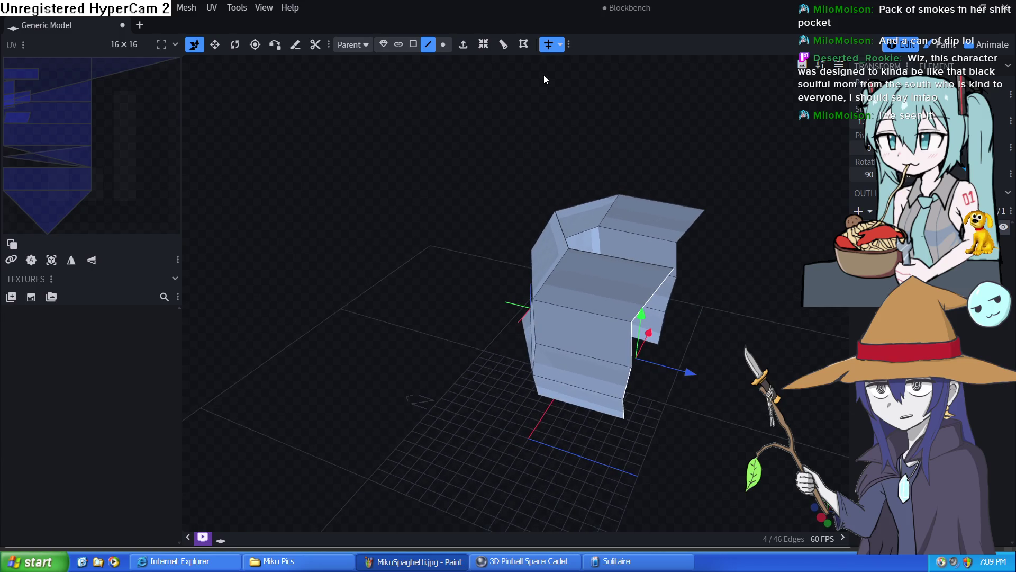
pyautogui.click(463, 43)
pyautogui.moveTo(689, 308)
pyautogui.mouseDown()
pyautogui.moveTo(659, 375)
pyautogui.moveTo(677, 368)
pyautogui.moveTo(528, 370)
pyautogui.mouseUp()
pyautogui.moveTo(350, 337); pyautogui.dragTo(460, 357)
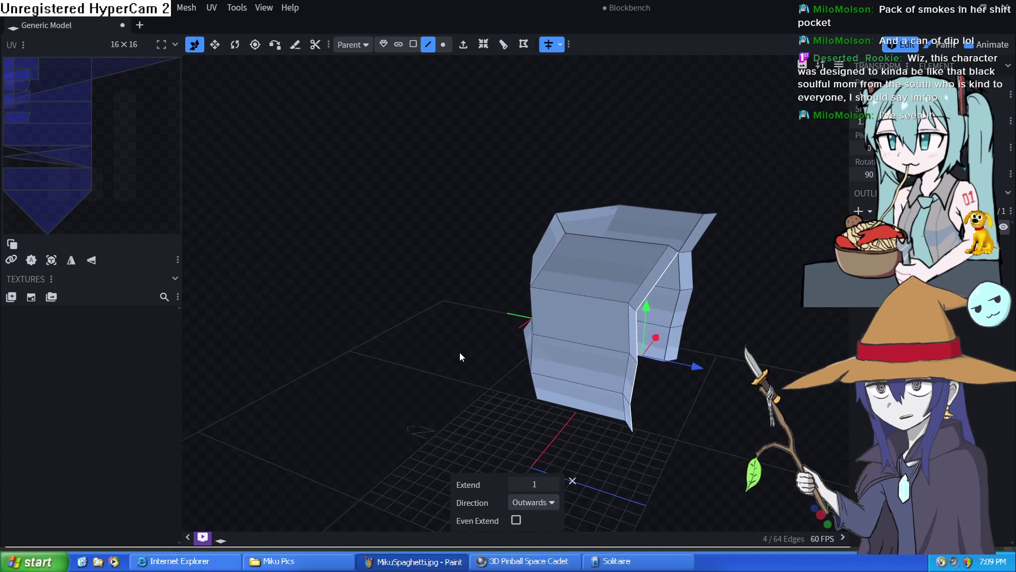
pyautogui.moveTo(696, 370)
pyautogui.mouseDown()
pyautogui.moveTo(753, 375)
pyautogui.moveTo(715, 413)
pyautogui.moveTo(498, 367)
pyautogui.moveTo(542, 390)
pyautogui.mouseUp()
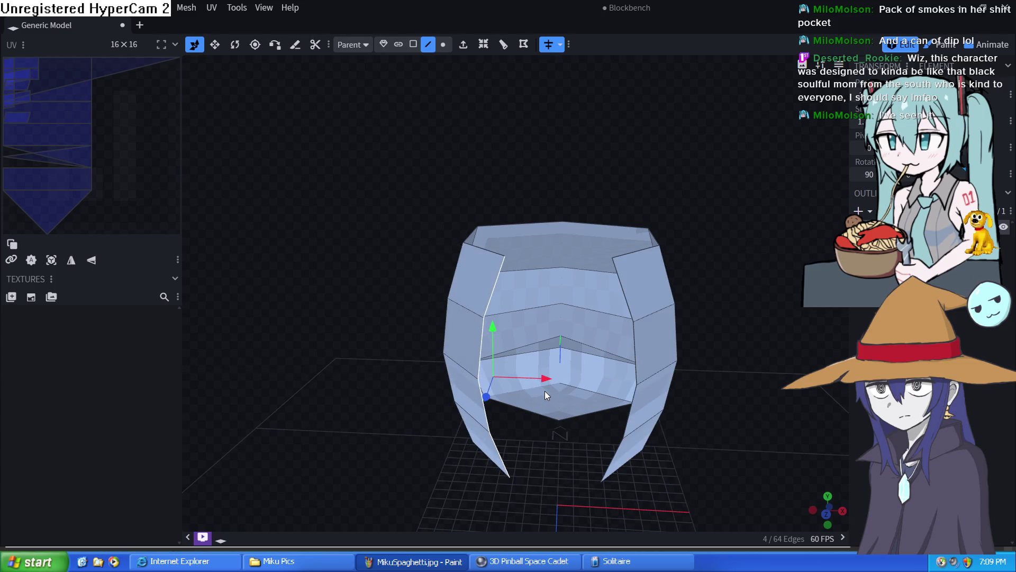
# Step: In Vertex mode, pick a side-panel vertex while checking the head from above, then clear the selection
pyautogui.moveTo(371, 375)
pyautogui.mouseDown()
pyautogui.moveTo(437, 389)
pyautogui.moveTo(790, 349)
pyautogui.moveTo(773, 315)
pyautogui.moveTo(696, 286)
pyautogui.moveTo(698, 332)
pyautogui.moveTo(826, 342)
pyautogui.moveTo(651, 302)
pyautogui.mouseUp()
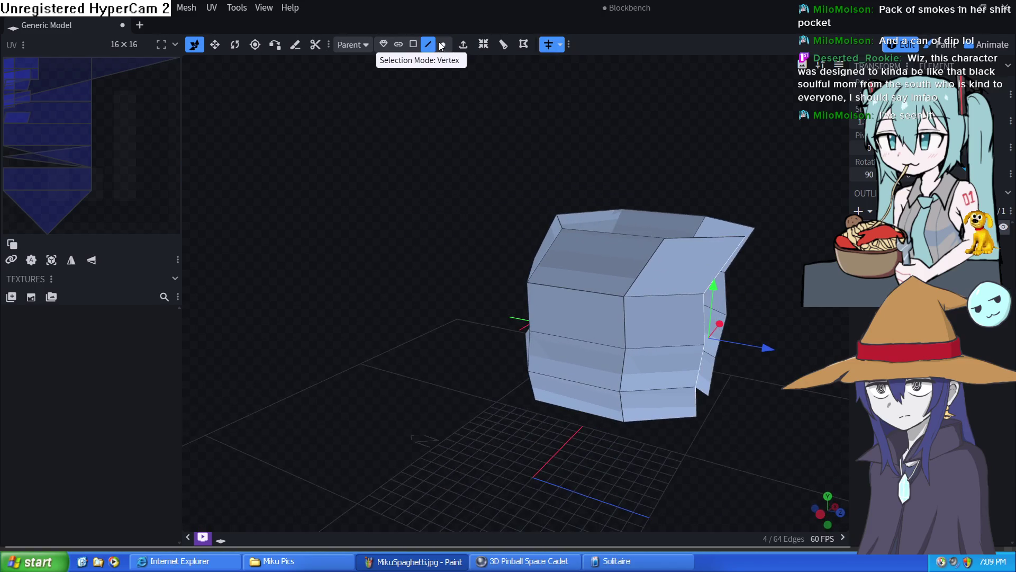
pyautogui.click(443, 45)
pyautogui.click(746, 241)
pyautogui.moveTo(762, 286)
pyautogui.mouseDown()
pyautogui.moveTo(782, 374)
pyautogui.moveTo(749, 352)
pyautogui.moveTo(666, 358)
pyautogui.moveTo(649, 347)
pyautogui.moveTo(656, 373)
pyautogui.mouseUp()
pyautogui.click(788, 357)
# Step: Select the panel's top-right vertex and shift it slightly inward to round the front outline
pyautogui.click(641, 367)
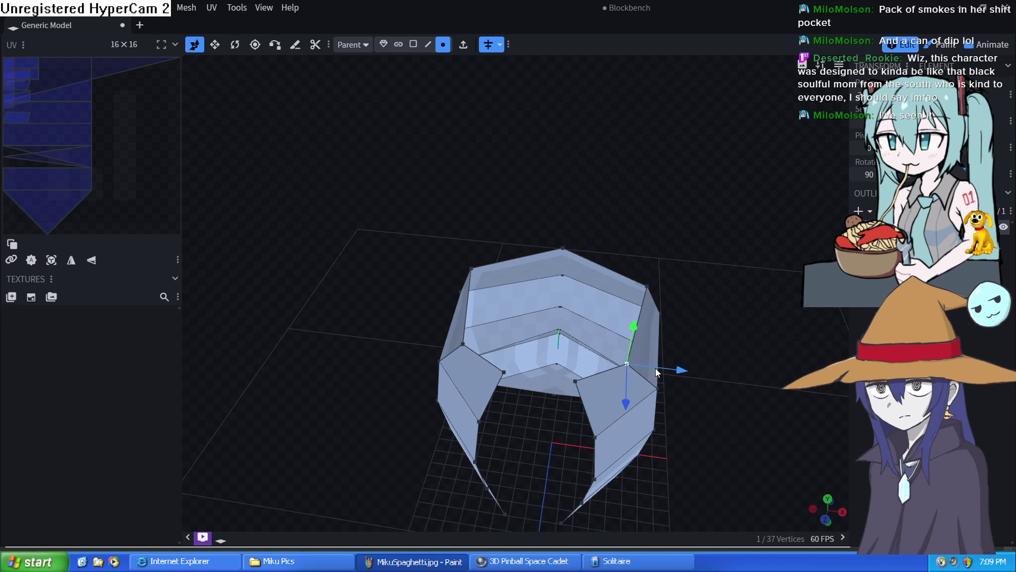
pyautogui.click(647, 287)
pyautogui.moveTo(663, 284); pyautogui.dragTo(653, 282)
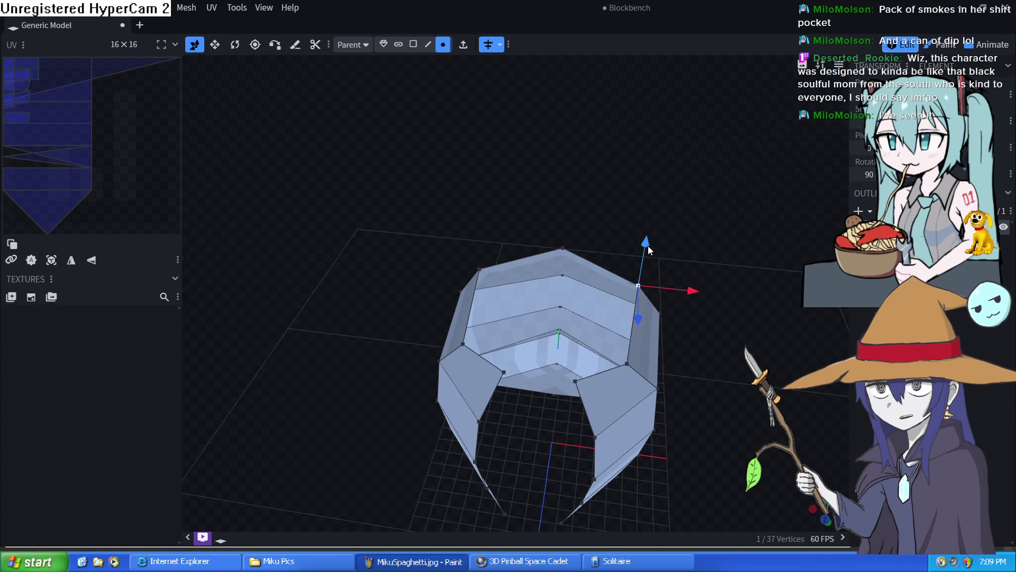
pyautogui.moveTo(648, 245)
pyautogui.mouseDown()
pyautogui.moveTo(690, 255)
pyautogui.moveTo(635, 228)
pyautogui.moveTo(615, 203)
pyautogui.moveTo(730, 141)
pyautogui.moveTo(719, 180)
pyautogui.mouseUp()
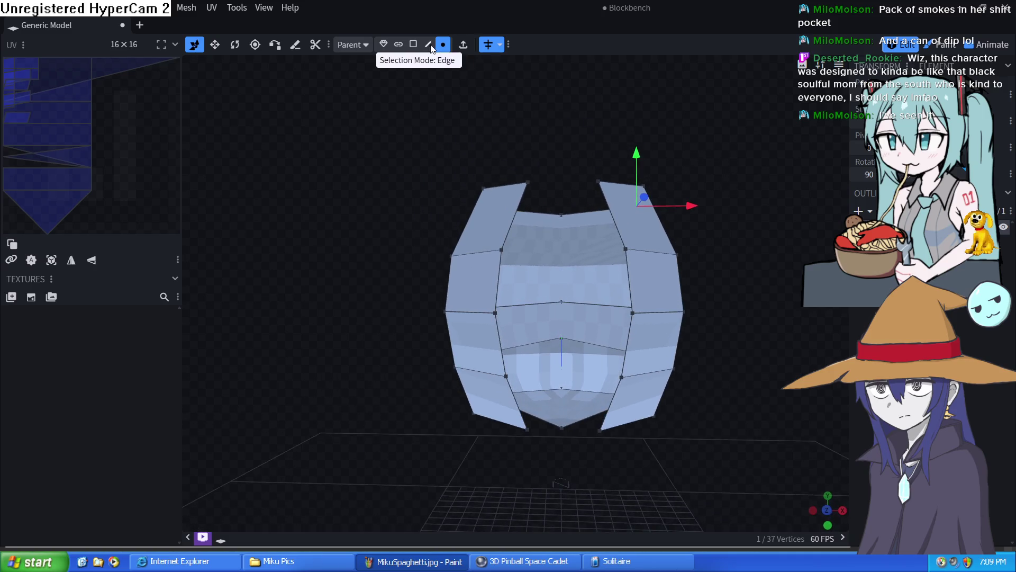
# Step: Create a face across four front vertices of the head
pyautogui.click(506, 378)
pyautogui.keyDown('shift'); pyautogui.click(622, 377); pyautogui.keyUp('shift')
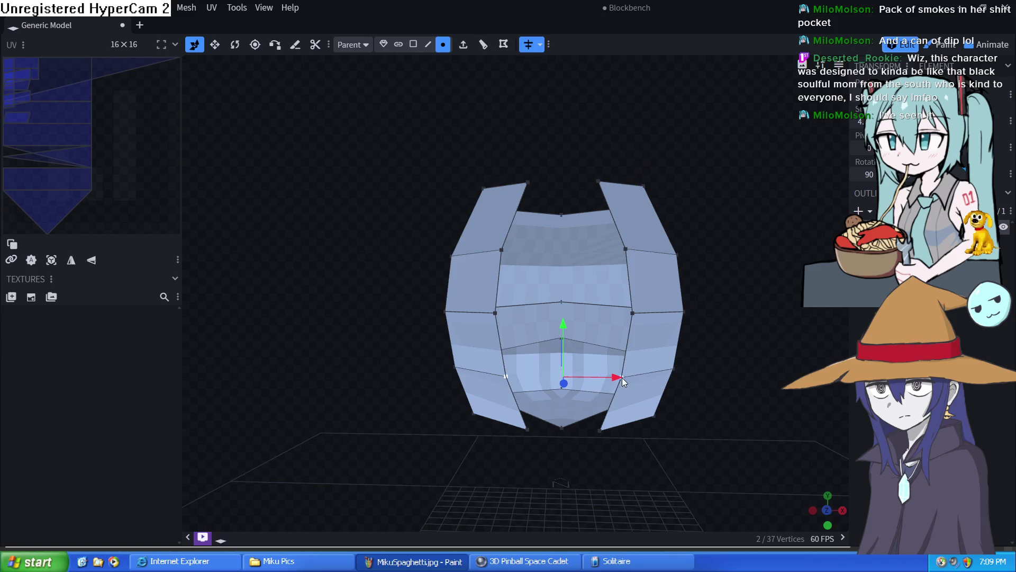
pyautogui.keyDown('shift'); pyautogui.click(633, 313); pyautogui.keyUp('shift')
pyautogui.keyDown('shift'); pyautogui.click(495, 313); pyautogui.keyUp('shift')
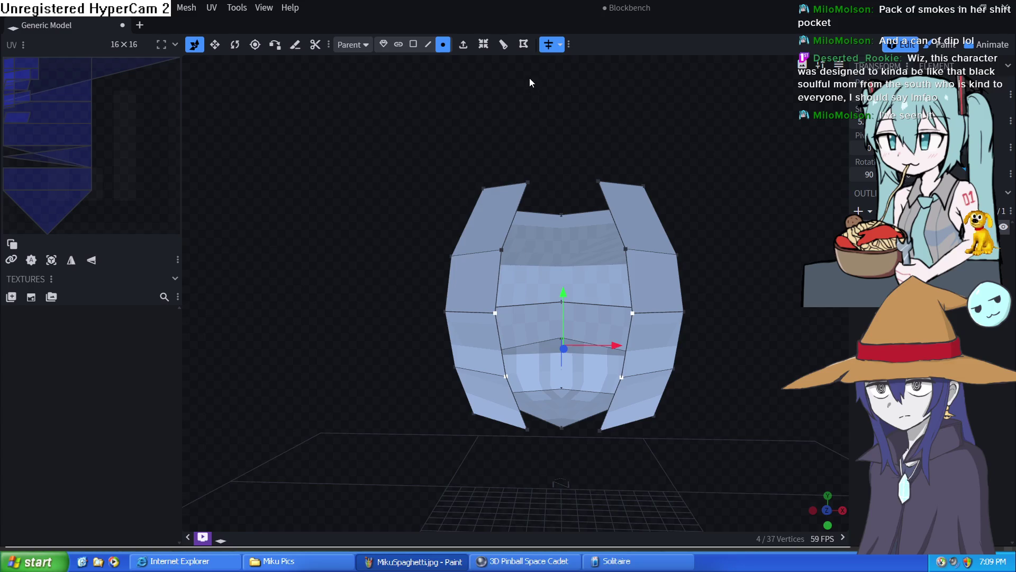
pyautogui.click(523, 45)
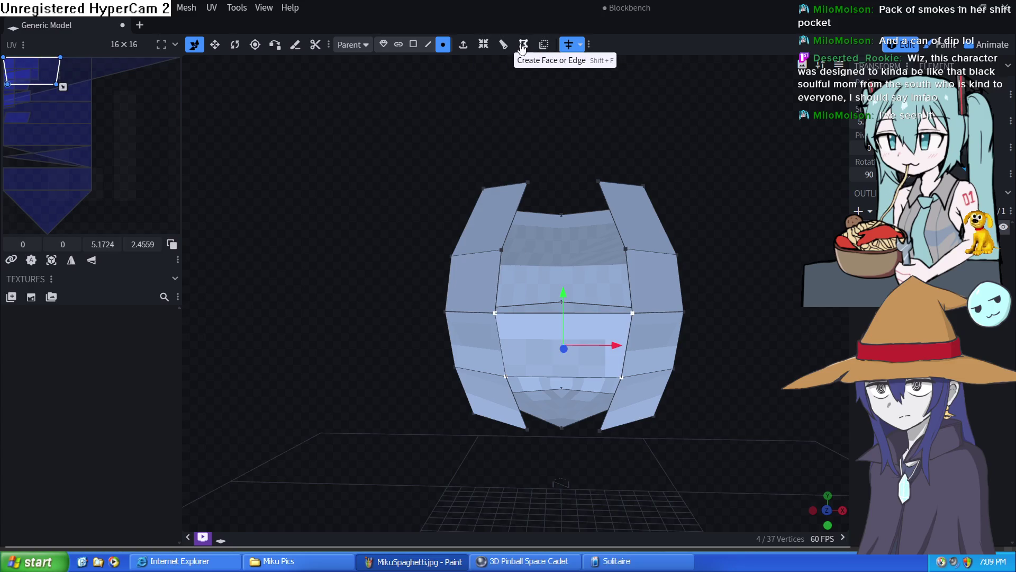
# Step: Create a second quad face from the upper front vertices above it
pyautogui.click(500, 249)
pyautogui.keyDown('shift'); pyautogui.click(627, 250); pyautogui.keyUp('shift')
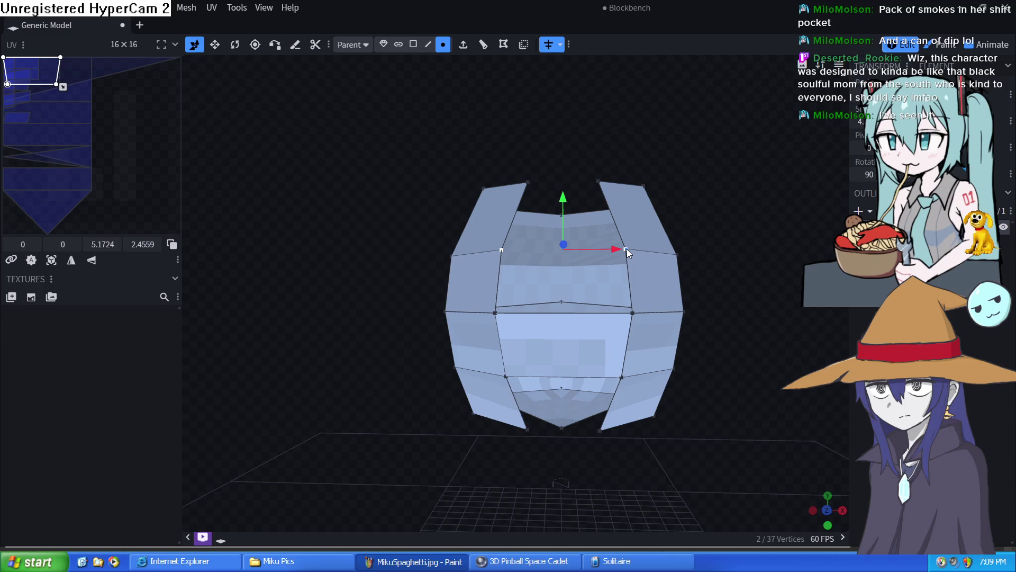
pyautogui.keyDown('shift'); pyautogui.click(633, 313); pyautogui.keyUp('shift')
pyautogui.click(522, 44)
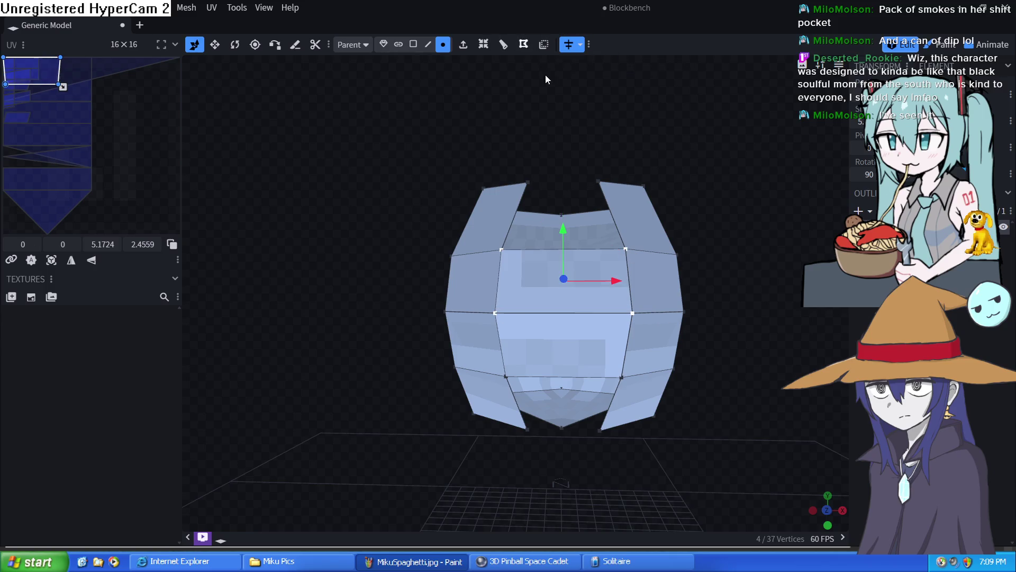
# Step: Create a face between the two flap tops, closing the gap at the crown
pyautogui.click(595, 184)
pyautogui.keyDown('shift'); pyautogui.click(526, 183); pyautogui.keyUp('shift')
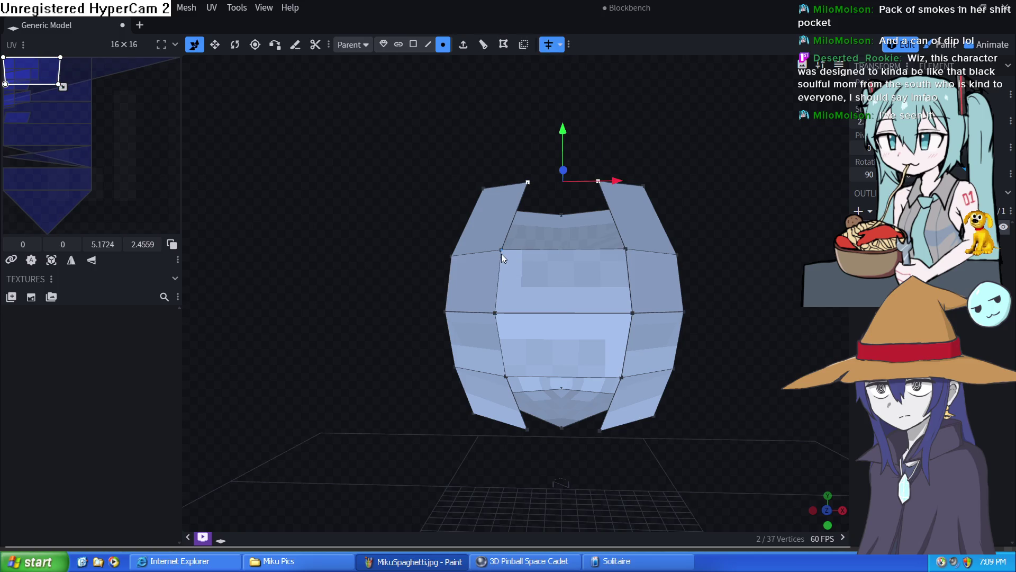
pyautogui.keyDown('shift'); pyautogui.click(501, 251); pyautogui.keyUp('shift')
pyautogui.keyDown('shift'); pyautogui.click(626, 251); pyautogui.keyUp('shift')
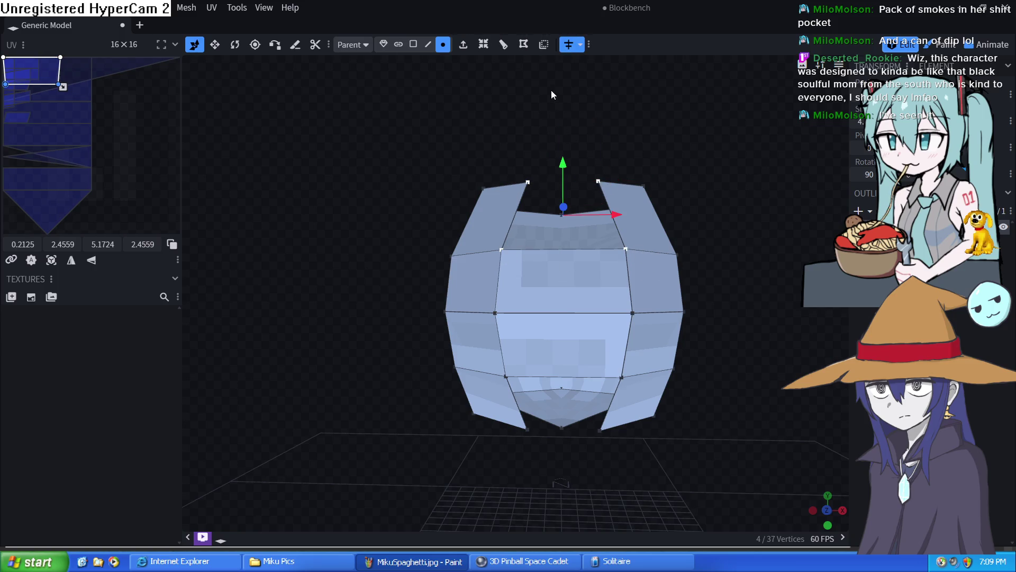
pyautogui.click(523, 43)
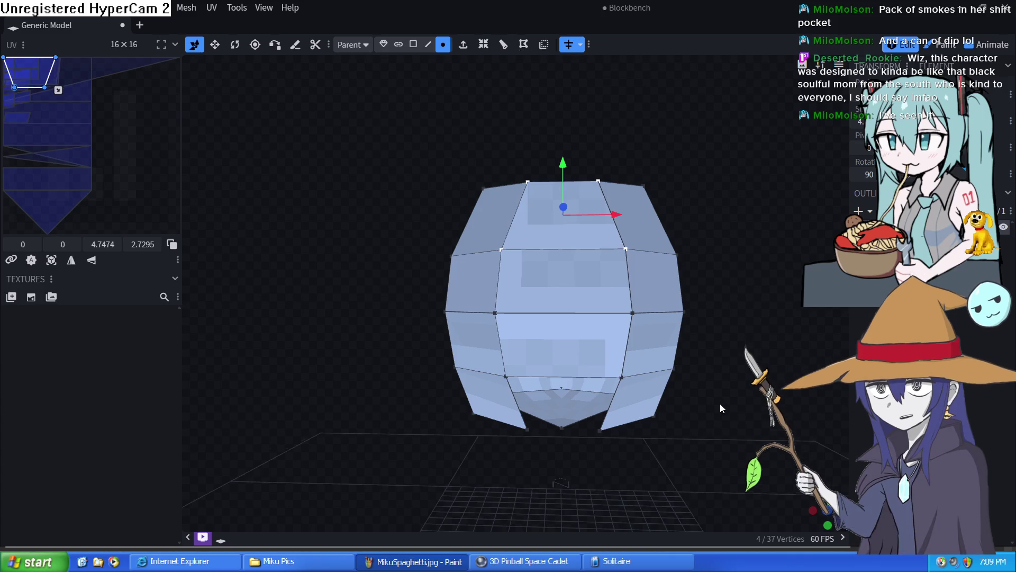
pyautogui.moveTo(721, 403)
pyautogui.mouseDown()
pyautogui.moveTo(776, 372)
pyautogui.moveTo(703, 381)
pyautogui.mouseUp()
# Step: Create a face across four vertices of the next opening in the shell
pyautogui.click(669, 349)
pyautogui.keyDown('shift'); pyautogui.click(684, 302); pyautogui.keyUp('shift')
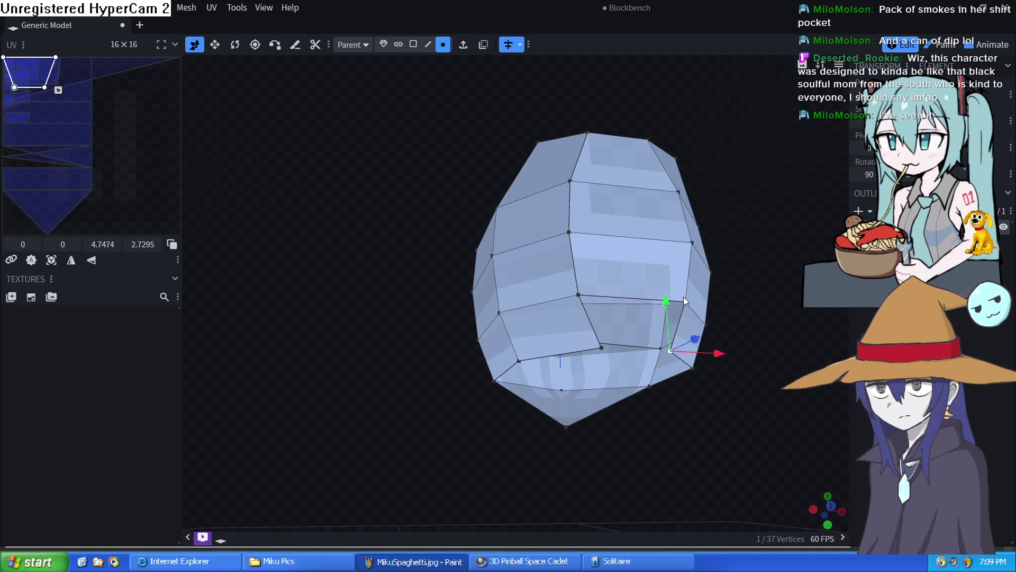
pyautogui.keyDown('shift'); pyautogui.click(578, 295); pyautogui.keyUp('shift')
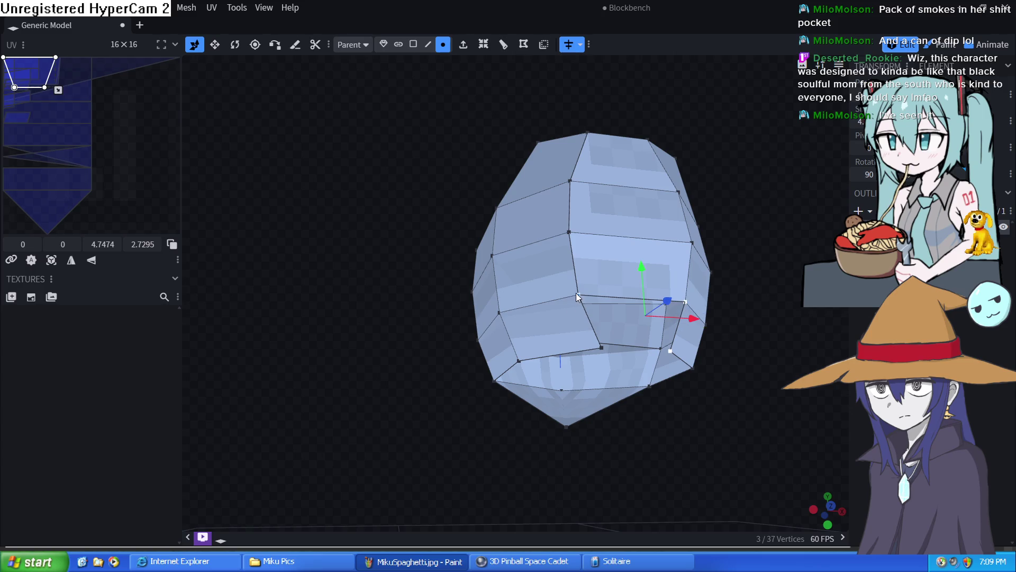
pyautogui.keyDown('shift'); pyautogui.click(603, 350); pyautogui.keyUp('shift')
pyautogui.click(523, 44)
pyautogui.moveTo(699, 445)
pyautogui.mouseDown()
pyautogui.moveTo(842, 458)
pyautogui.moveTo(769, 464)
pyautogui.moveTo(691, 431)
pyautogui.mouseUp()
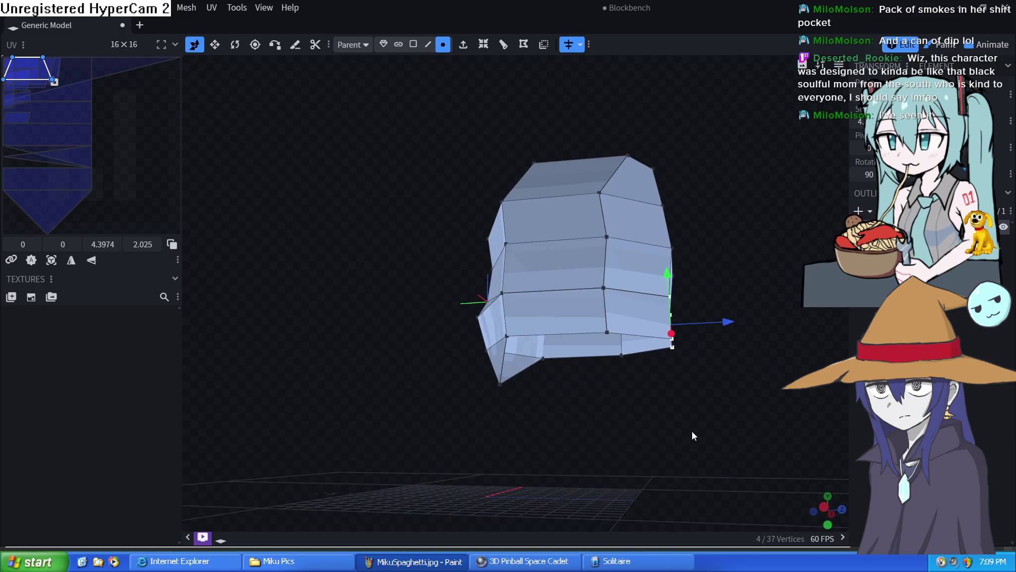
pyautogui.scroll(3, 671, 427)
pyautogui.moveTo(609, 463)
pyautogui.mouseDown()
pyautogui.moveTo(558, 415)
pyautogui.moveTo(529, 481)
pyautogui.moveTo(505, 437)
pyautogui.moveTo(786, 528)
pyautogui.moveTo(764, 503)
pyautogui.moveTo(688, 503)
pyautogui.moveTo(684, 515)
pyautogui.mouseUp()
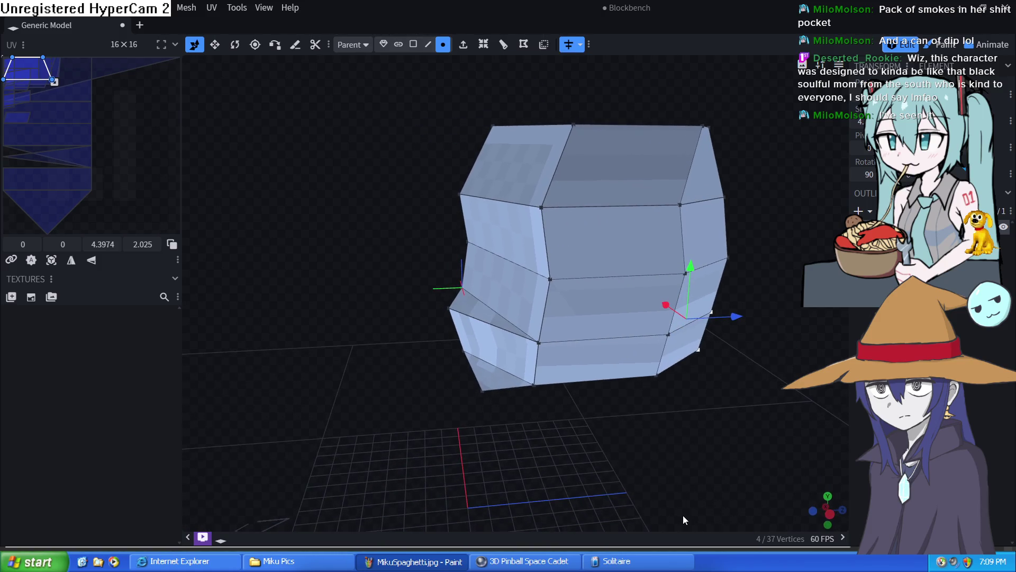
# Step: Nudge a corner vertex in depth and the top-left corner vertex sideways to round the dome
pyautogui.click(461, 194)
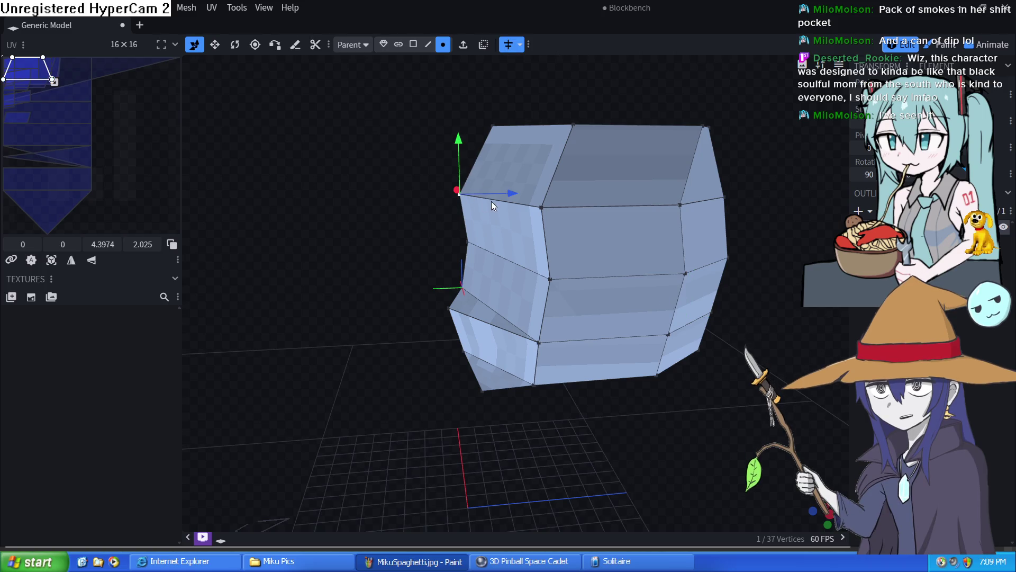
pyautogui.moveTo(491, 201); pyautogui.dragTo(504, 192)
pyautogui.click(492, 124)
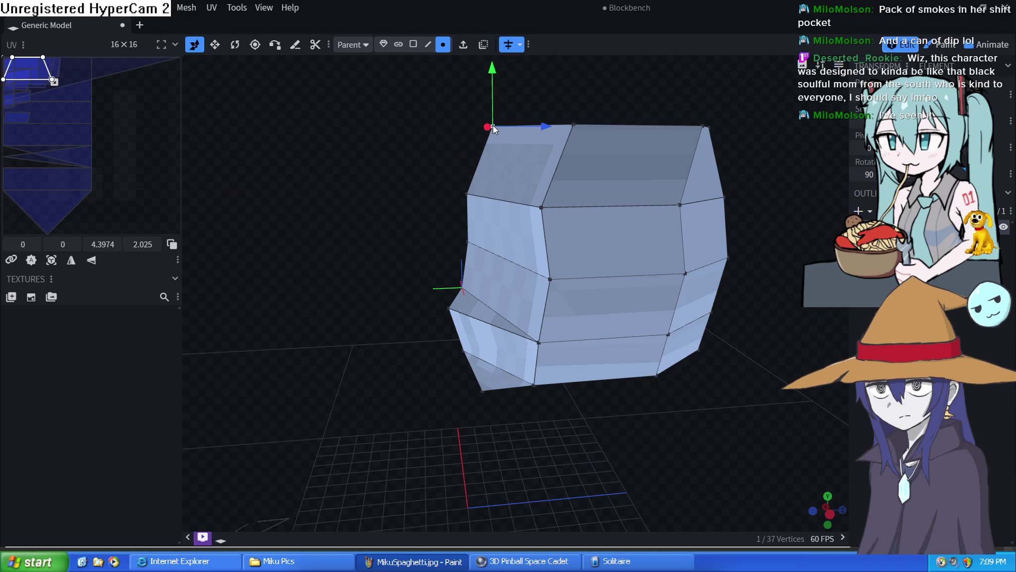
pyautogui.moveTo(525, 128); pyautogui.dragTo(525, 127)
pyautogui.moveTo(425, 160)
pyautogui.mouseDown()
pyautogui.moveTo(447, 222)
pyautogui.moveTo(435, 267)
pyautogui.moveTo(639, 218)
pyautogui.moveTo(655, 230)
pyautogui.mouseUp()
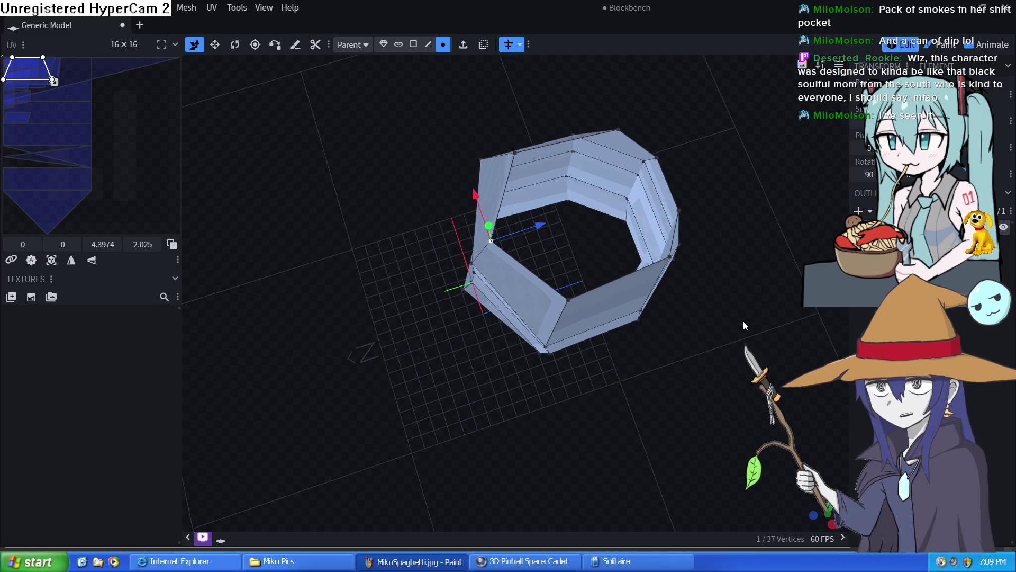
pyautogui.moveTo(742, 321)
pyautogui.mouseDown()
pyautogui.moveTo(697, 281)
pyautogui.moveTo(696, 213)
pyautogui.moveTo(686, 281)
pyautogui.moveTo(749, 218)
pyautogui.mouseUp()
# Step: Pick the top vertices and orbit below to examine the head's open underside
pyautogui.click(660, 250)
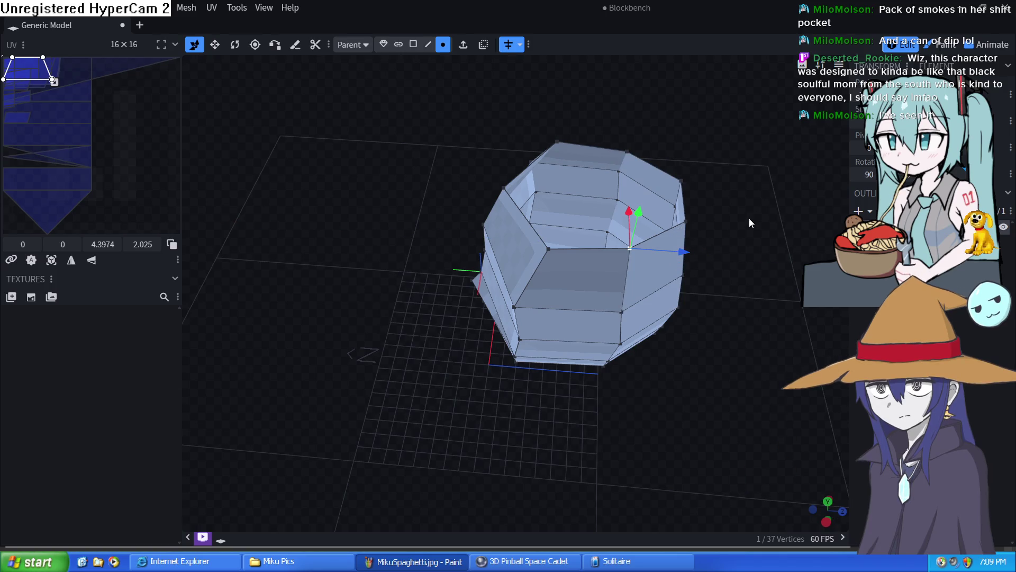
pyautogui.click(556, 145)
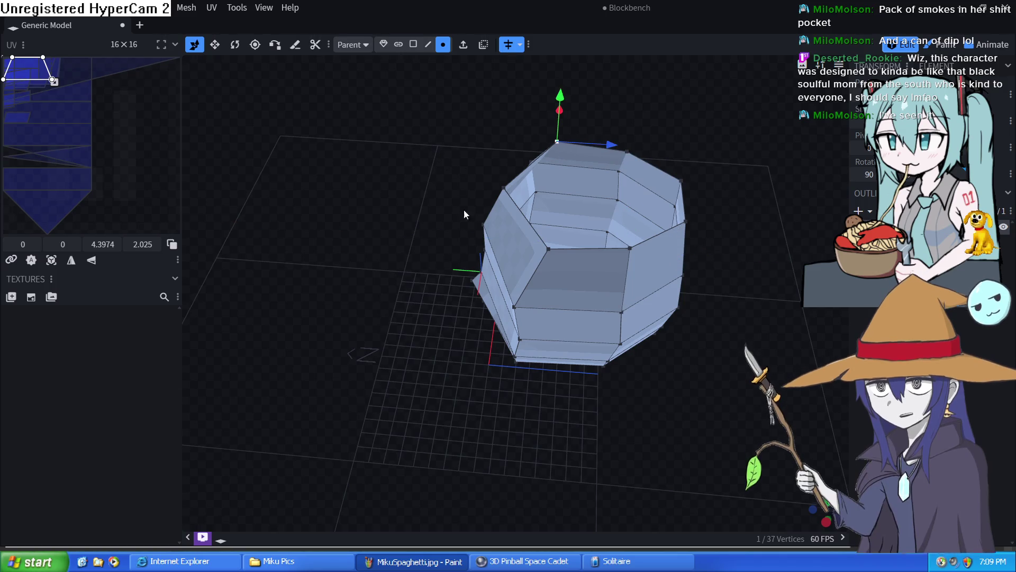
pyautogui.moveTo(556, 428)
pyautogui.mouseDown()
pyautogui.moveTo(604, 316)
pyautogui.moveTo(576, 275)
pyautogui.moveTo(552, 320)
pyautogui.mouseUp()
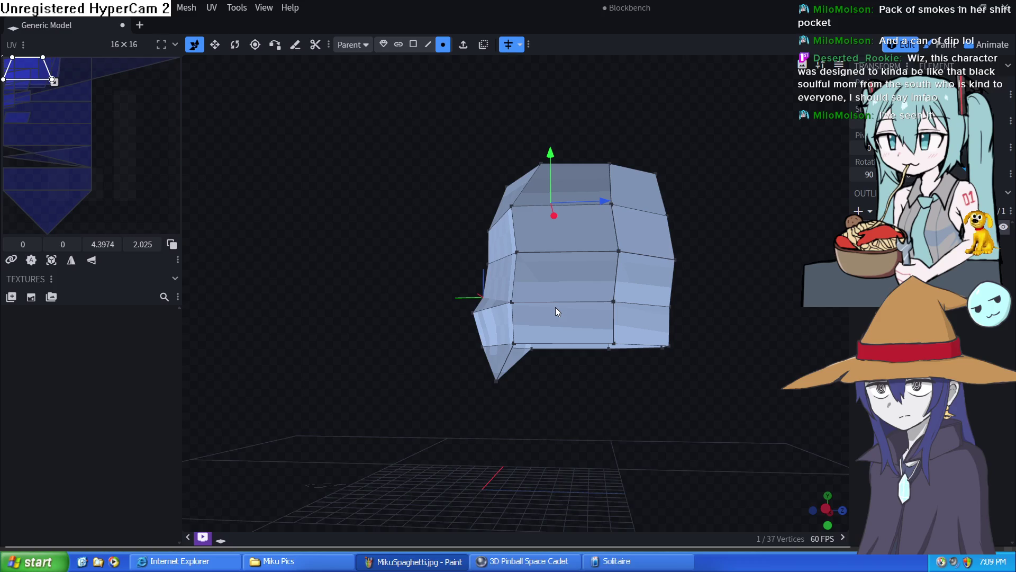
pyautogui.moveTo(619, 401); pyautogui.dragTo(610, 334)
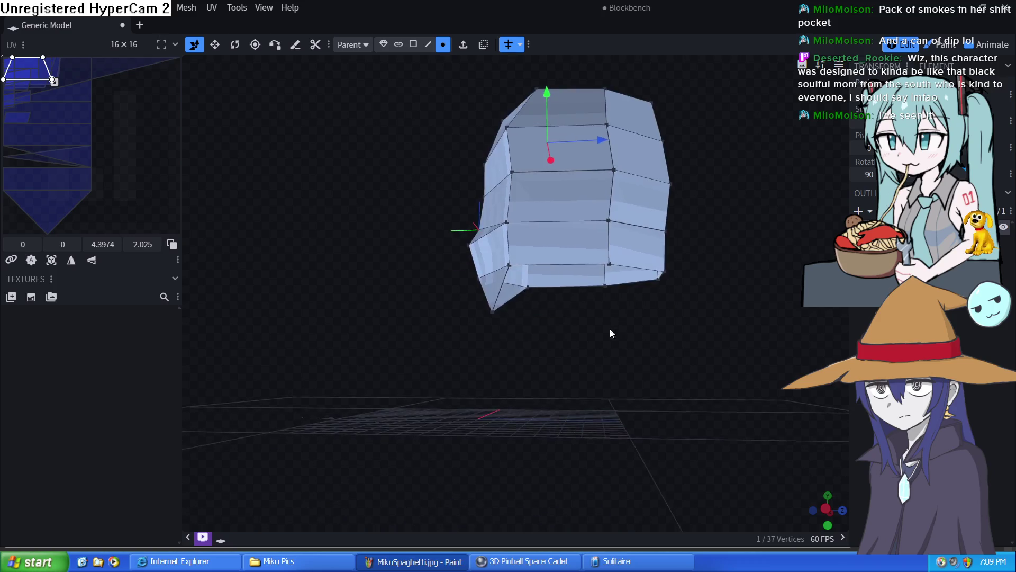
pyautogui.scroll(3, 573, 341)
pyautogui.scroll(3, 574, 343)
pyautogui.moveTo(610, 368); pyautogui.dragTo(568, 357)
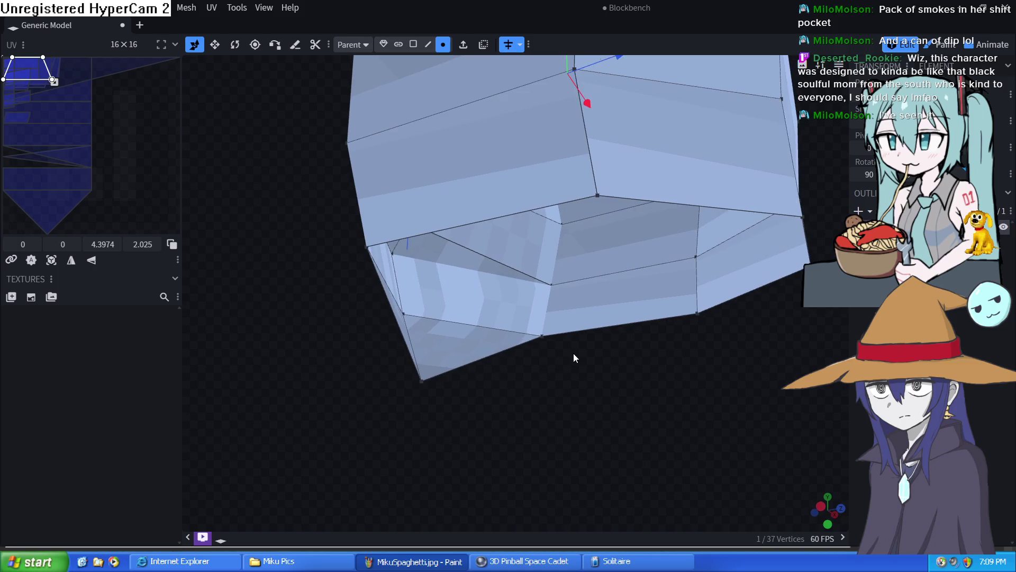
# Step: Create a triangular face from the bottom vertex and two corner vertices of the underside
pyautogui.click(420, 380)
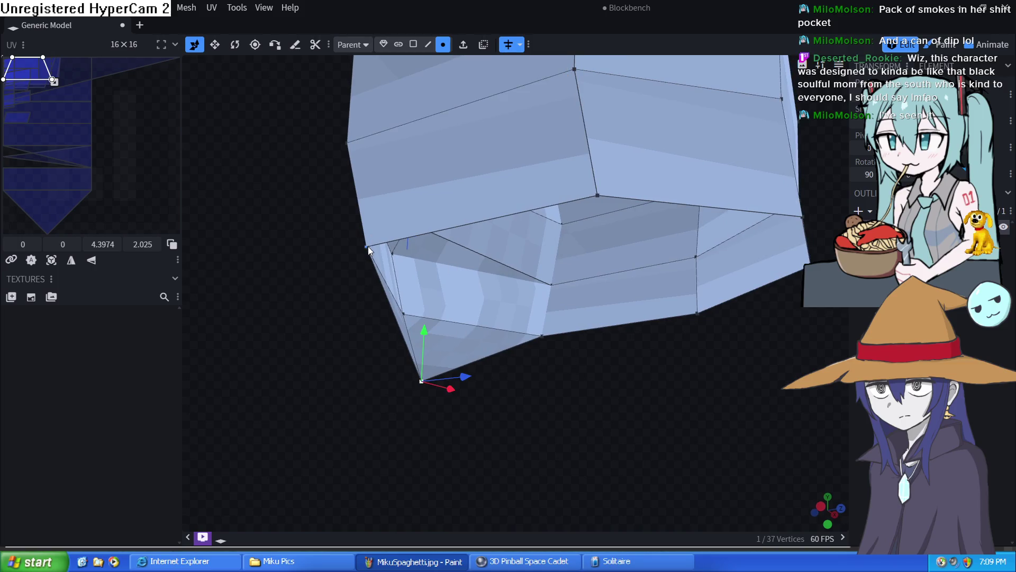
pyautogui.keyDown('shift'); pyautogui.click(367, 247); pyautogui.keyUp('shift')
pyautogui.keyDown('shift'); pyautogui.click(599, 198); pyautogui.keyUp('shift')
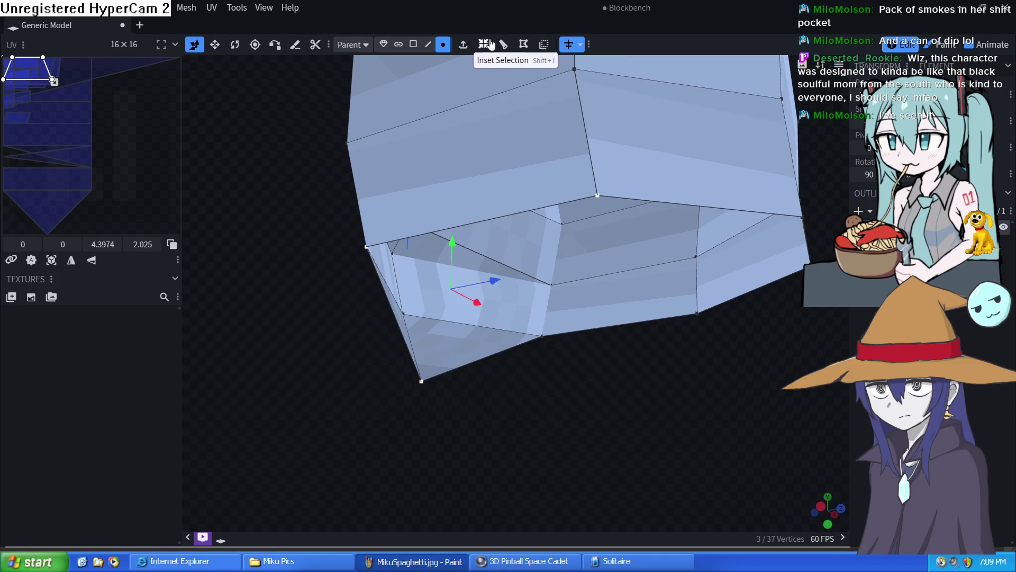
pyautogui.click(523, 43)
pyautogui.moveTo(630, 361); pyautogui.dragTo(536, 363)
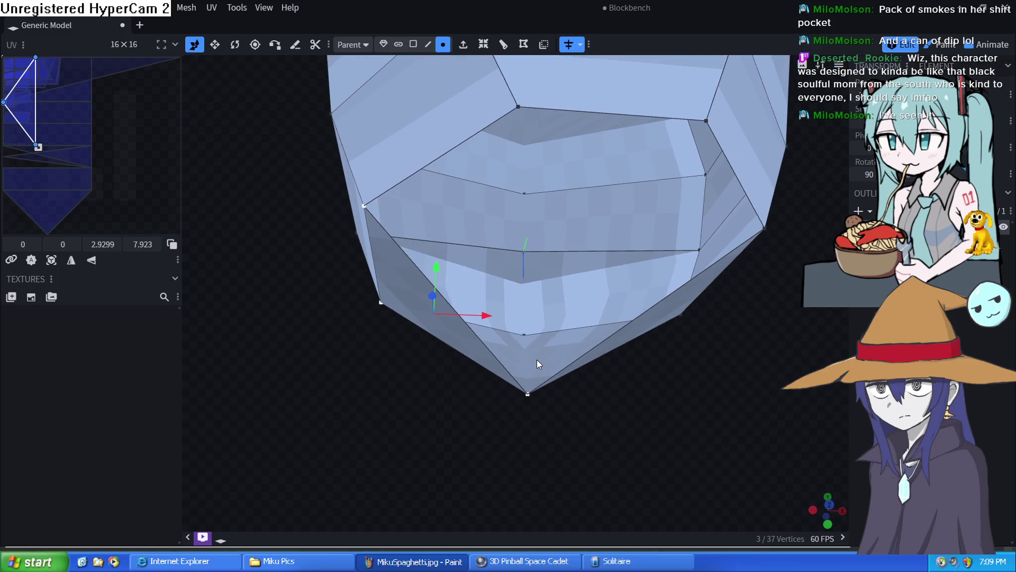
# Step: Create a second underside triangle between the bottom, top and left-side vertices
pyautogui.click(528, 395)
pyautogui.click(513, 102)
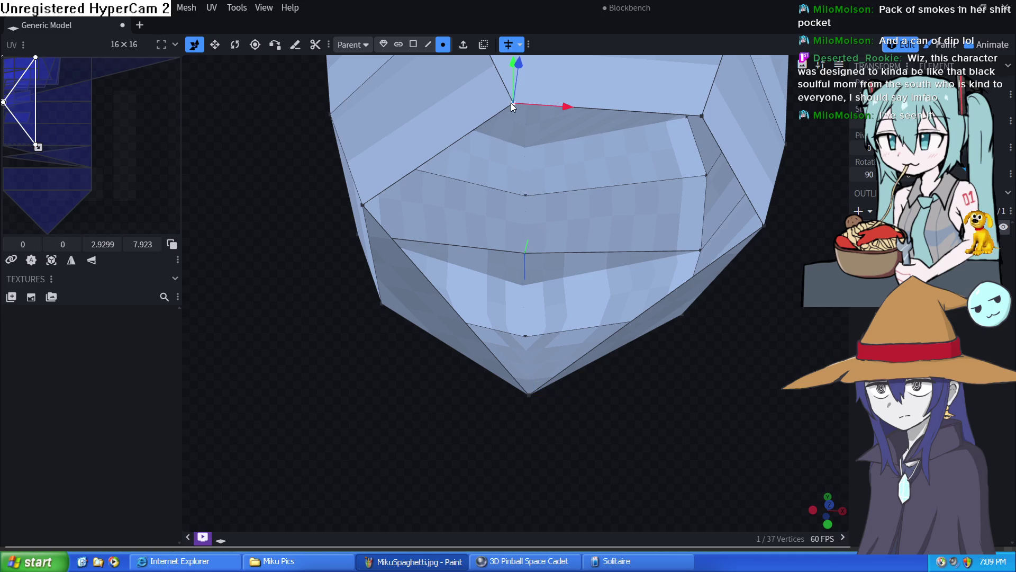
pyautogui.keyDown('shift'); pyautogui.click(529, 395); pyautogui.keyUp('shift')
pyautogui.keyDown('shift'); pyautogui.click(363, 207); pyautogui.keyUp('shift')
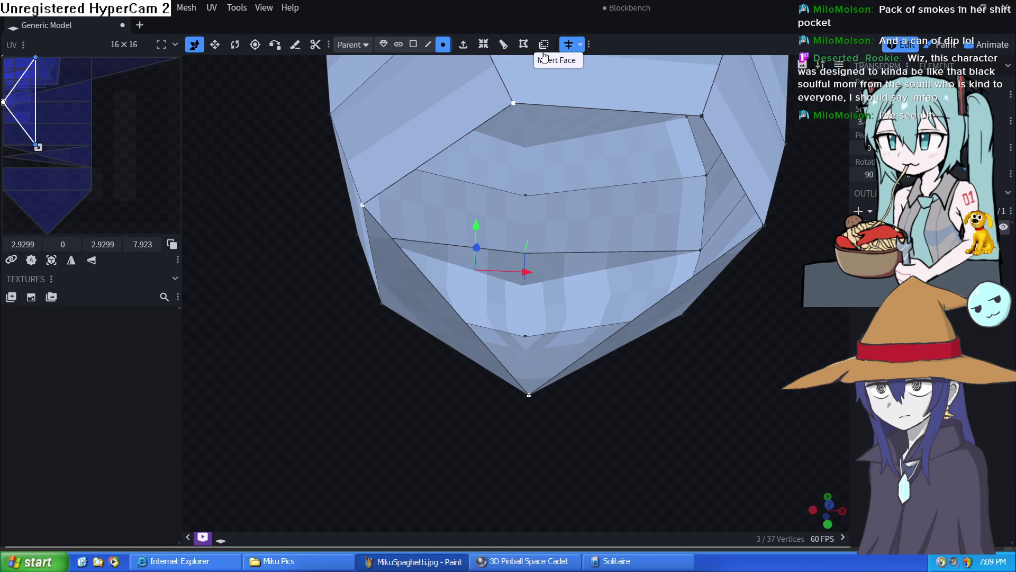
pyautogui.click(527, 50)
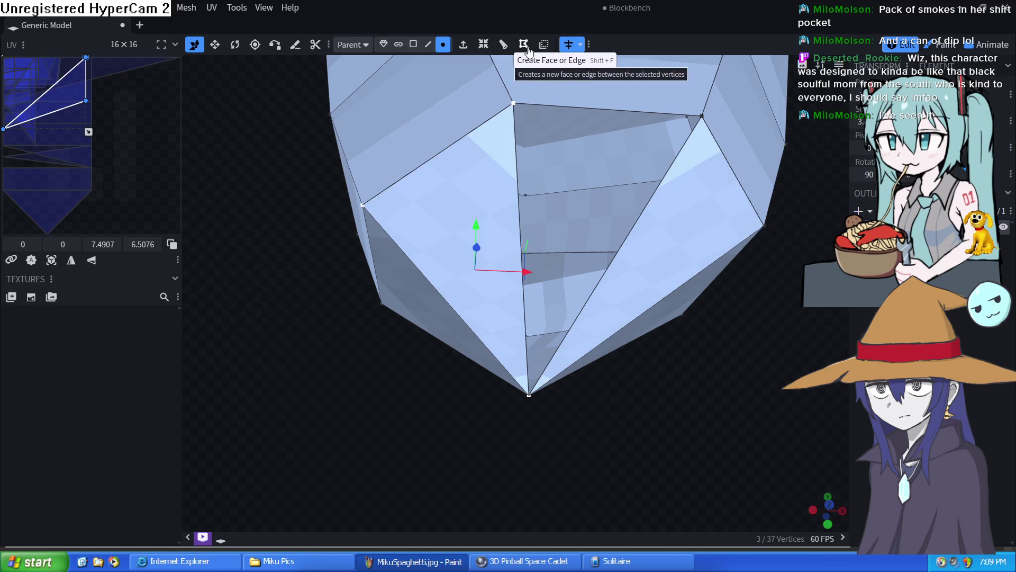
# Step: Create the last triangle to cap the underside, then snap to the front view
pyautogui.click(699, 119)
pyautogui.keyDown('shift'); pyautogui.click(514, 104); pyautogui.keyUp('shift')
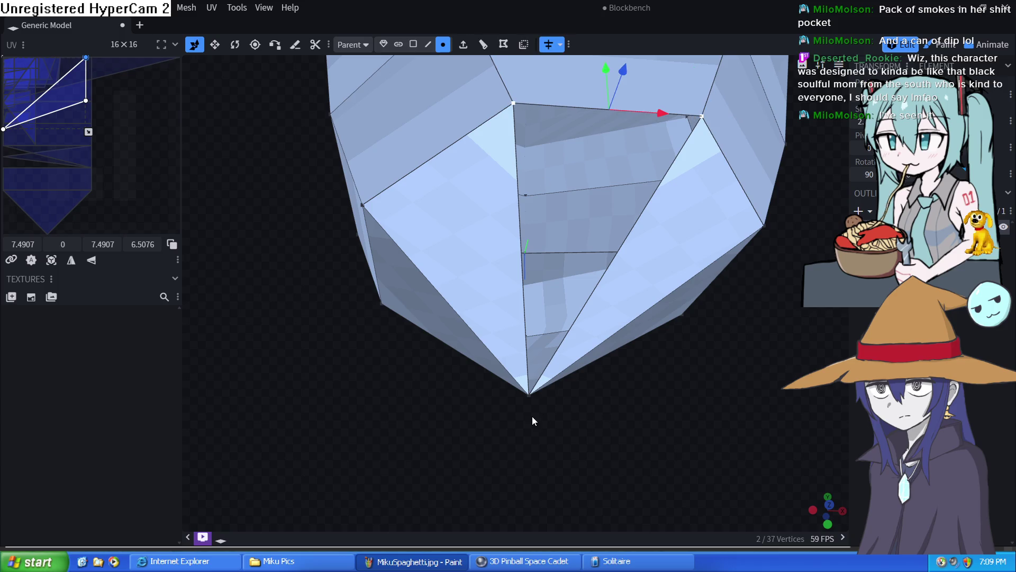
pyautogui.keyDown('shift'); pyautogui.click(530, 398); pyautogui.keyUp('shift')
pyautogui.click(523, 49)
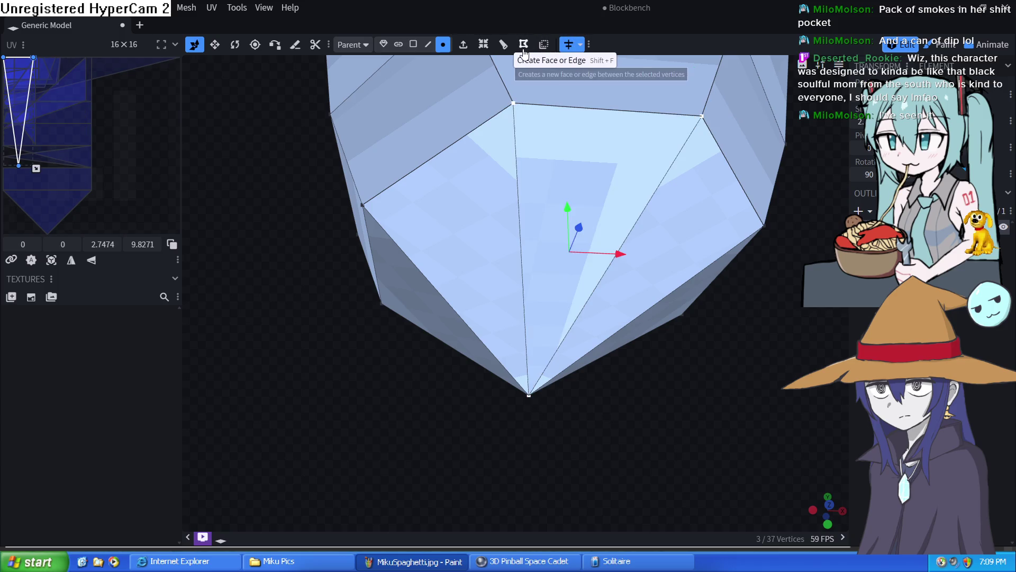
pyautogui.moveTo(680, 363); pyautogui.dragTo(742, 316)
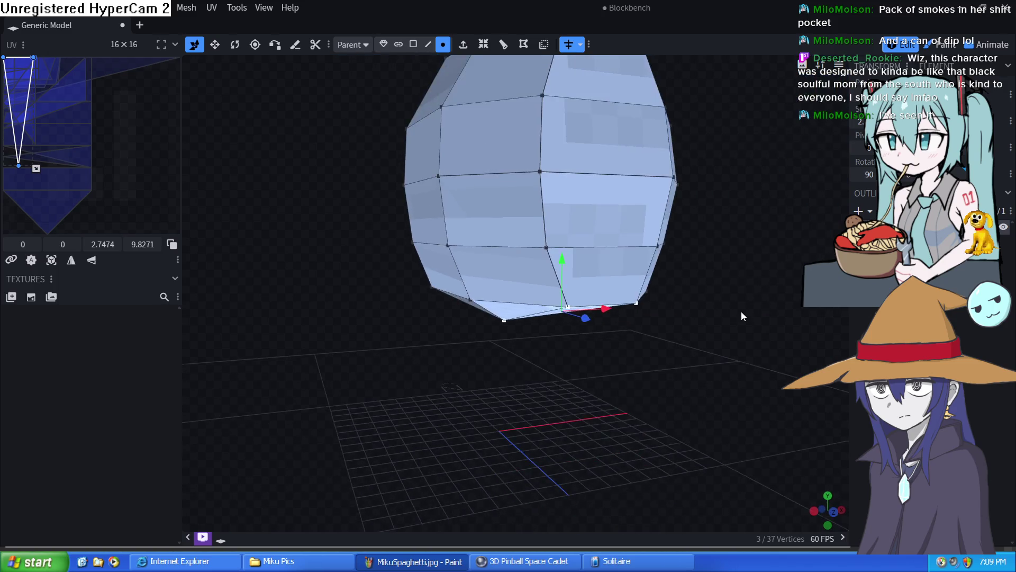
pyautogui.press('KP_1')
# Step: Loop-cut a front face with Direction 1 to add columns, then return to Vertex mode
pyautogui.click(413, 44)
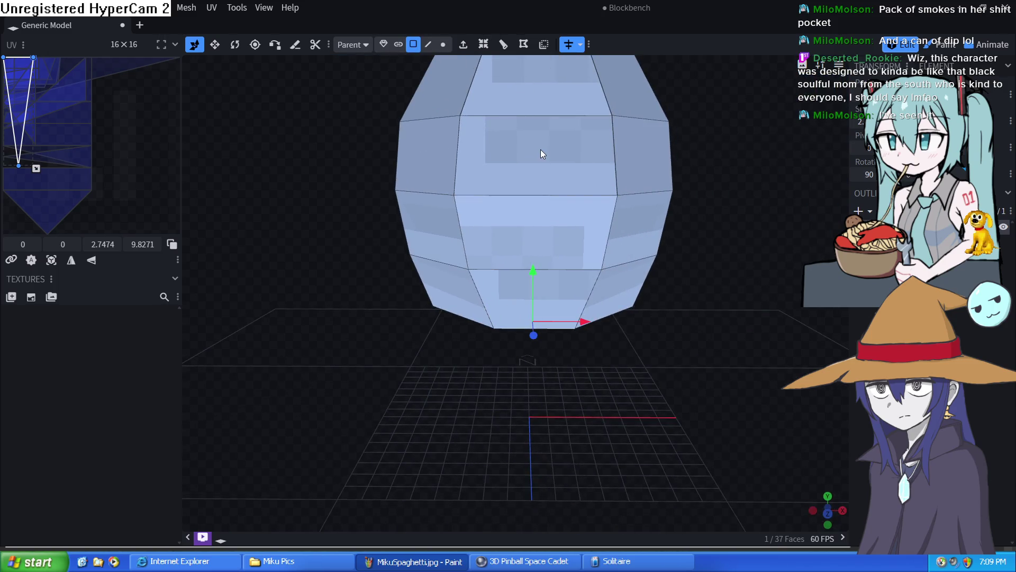
pyautogui.click(541, 153)
pyautogui.click(503, 45)
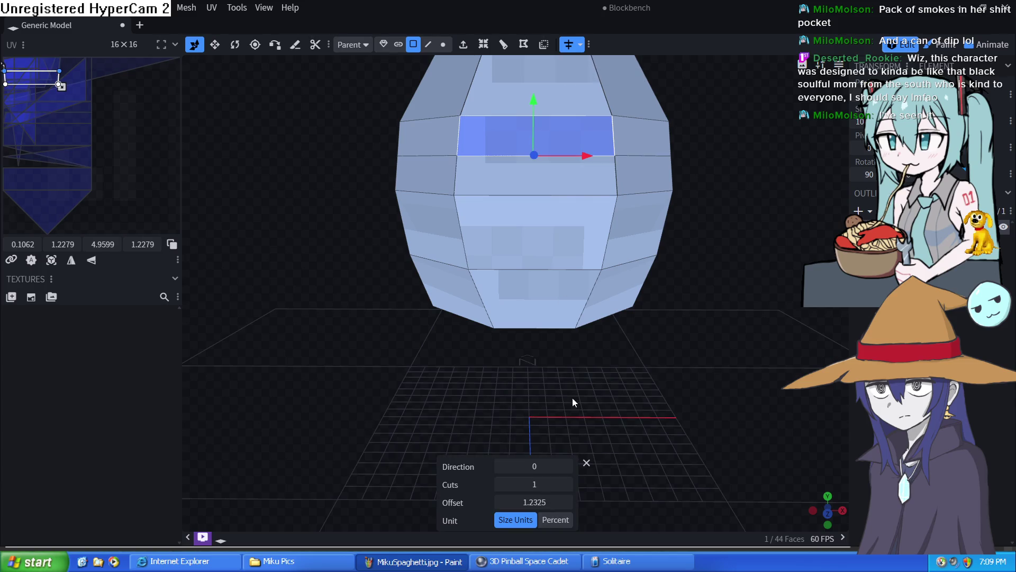
pyautogui.click(566, 466)
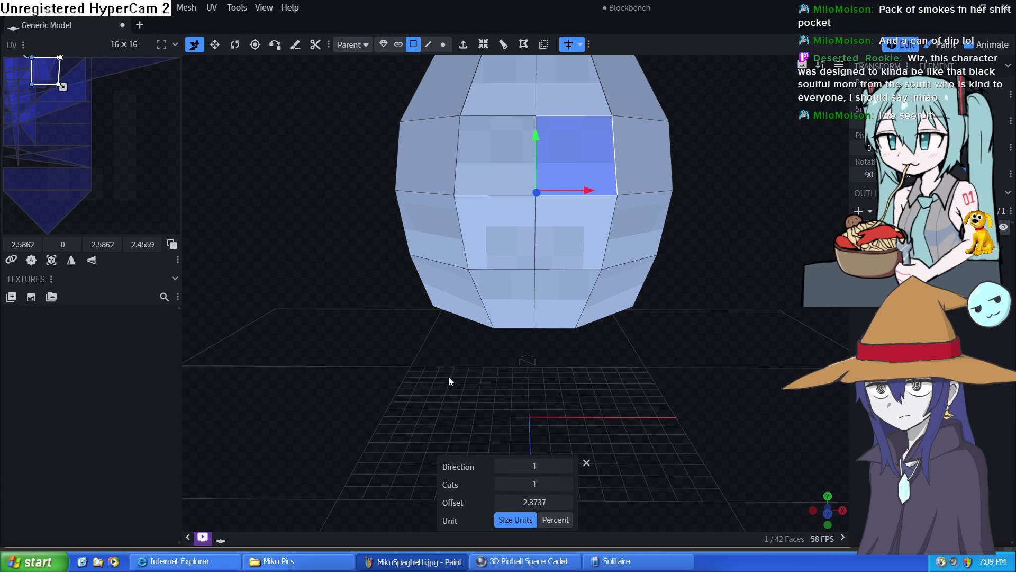
pyautogui.moveTo(449, 377)
pyautogui.mouseDown()
pyautogui.moveTo(476, 410)
pyautogui.moveTo(688, 382)
pyautogui.moveTo(620, 388)
pyautogui.moveTo(534, 368)
pyautogui.moveTo(472, 376)
pyautogui.moveTo(435, 413)
pyautogui.moveTo(442, 470)
pyautogui.mouseUp()
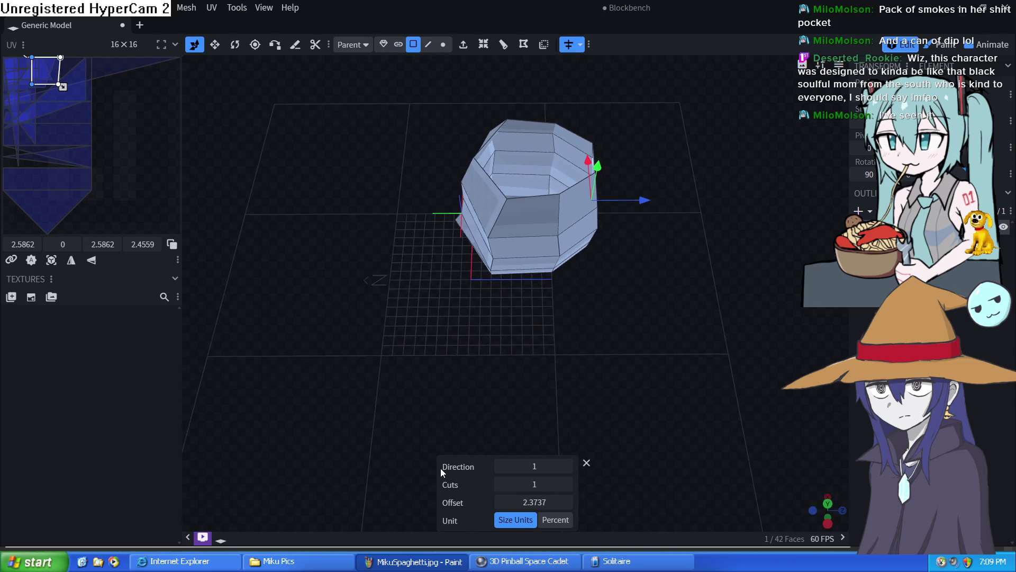
pyautogui.click(443, 43)
# Step: Pull an upper-right head vertex inward along the blue axis, checking from several angles
pyautogui.click(559, 193)
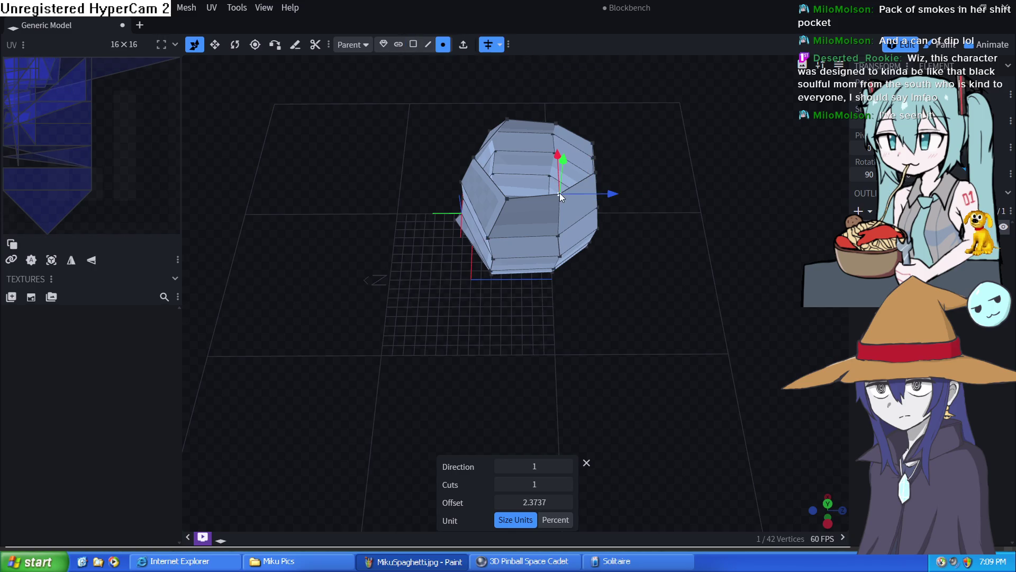
pyautogui.click(592, 172)
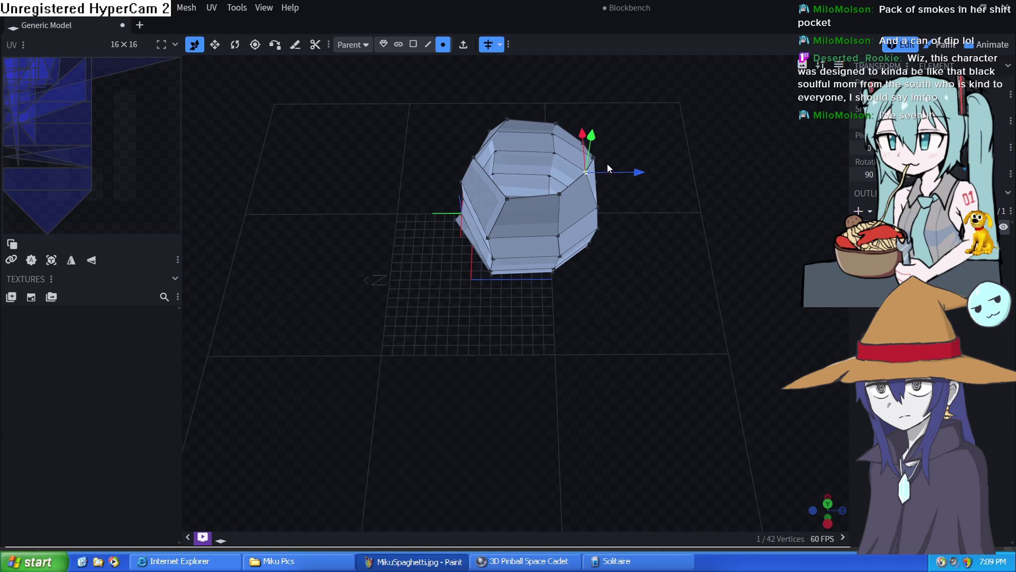
pyautogui.moveTo(613, 254)
pyautogui.mouseDown()
pyautogui.moveTo(608, 150)
pyautogui.moveTo(587, 142)
pyautogui.mouseUp()
pyautogui.scroll(2, 715, 397)
pyautogui.scroll(2, 763, 429)
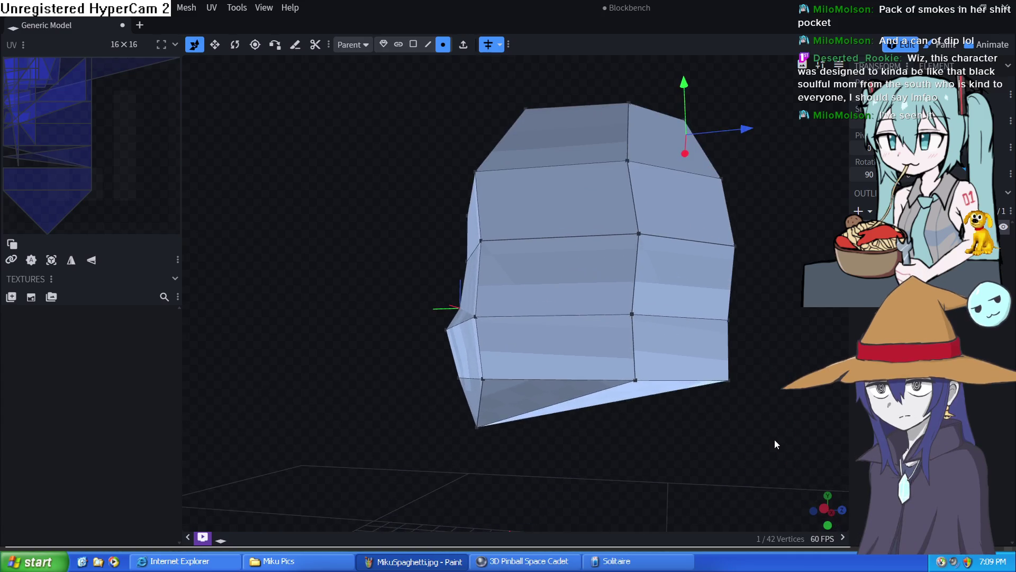
pyautogui.scroll(2, 675, 413)
pyautogui.moveTo(628, 398)
pyautogui.mouseDown()
pyautogui.moveTo(564, 363)
pyautogui.moveTo(599, 355)
pyautogui.mouseUp()
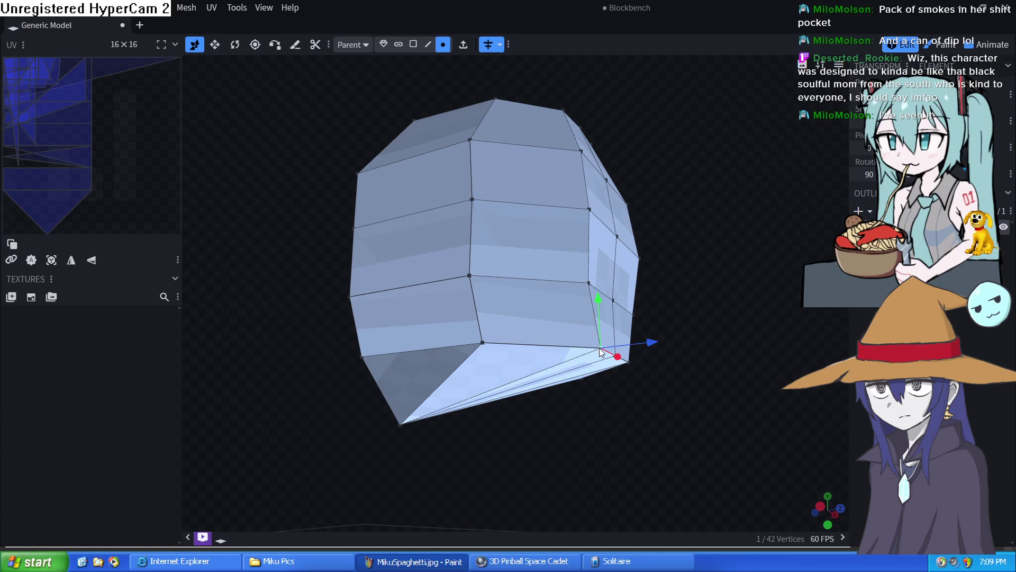
pyautogui.moveTo(660, 405); pyautogui.dragTo(693, 463)
pyautogui.moveTo(602, 297); pyautogui.dragTo(584, 294)
pyautogui.moveTo(645, 298)
pyautogui.mouseDown()
pyautogui.moveTo(617, 225)
pyautogui.moveTo(572, 190)
pyautogui.mouseUp()
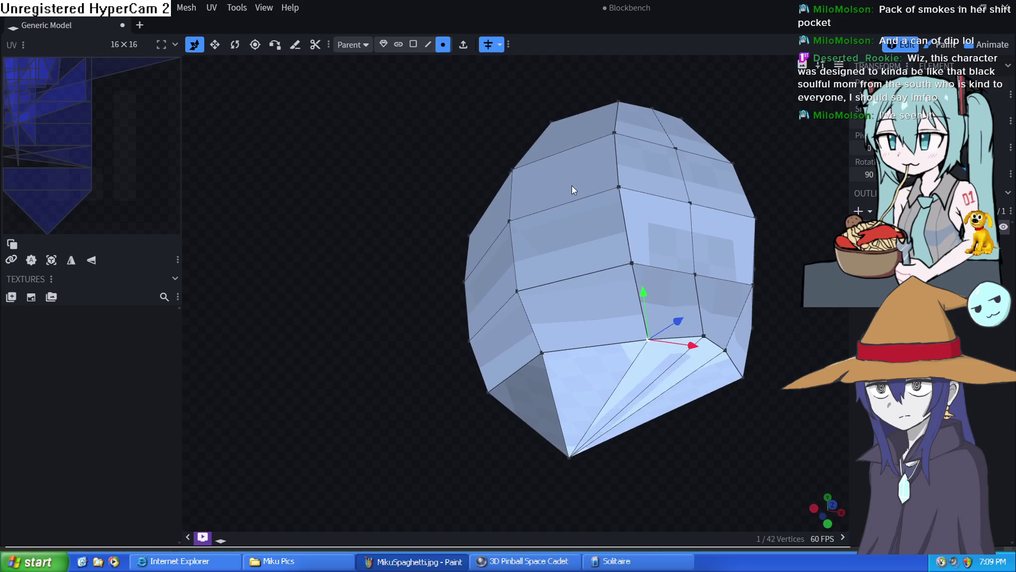
pyautogui.moveTo(725, 431); pyautogui.dragTo(800, 470)
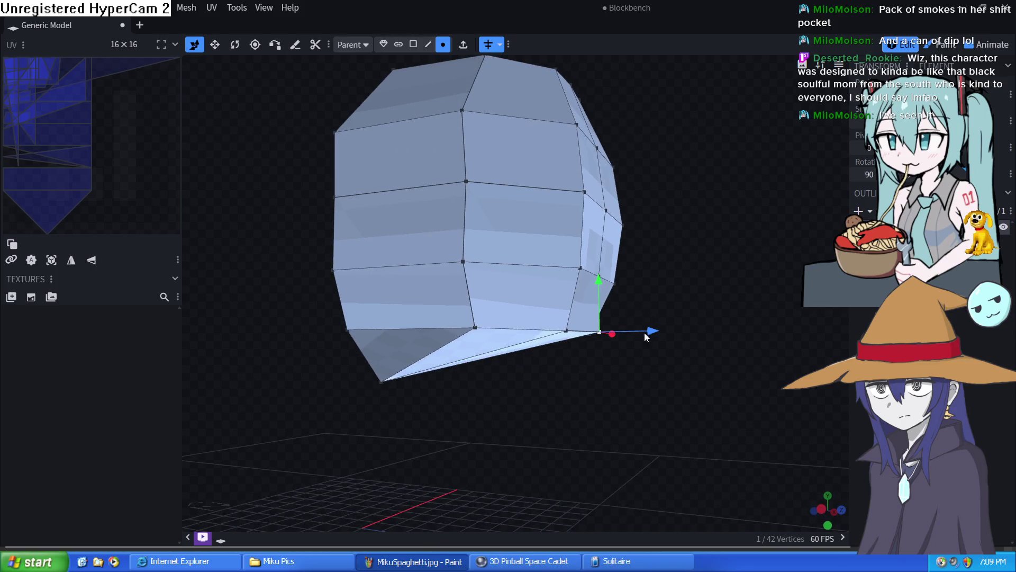
pyautogui.moveTo(643, 332)
pyautogui.mouseDown()
pyautogui.moveTo(684, 295)
pyautogui.moveTo(591, 269)
pyautogui.mouseUp()
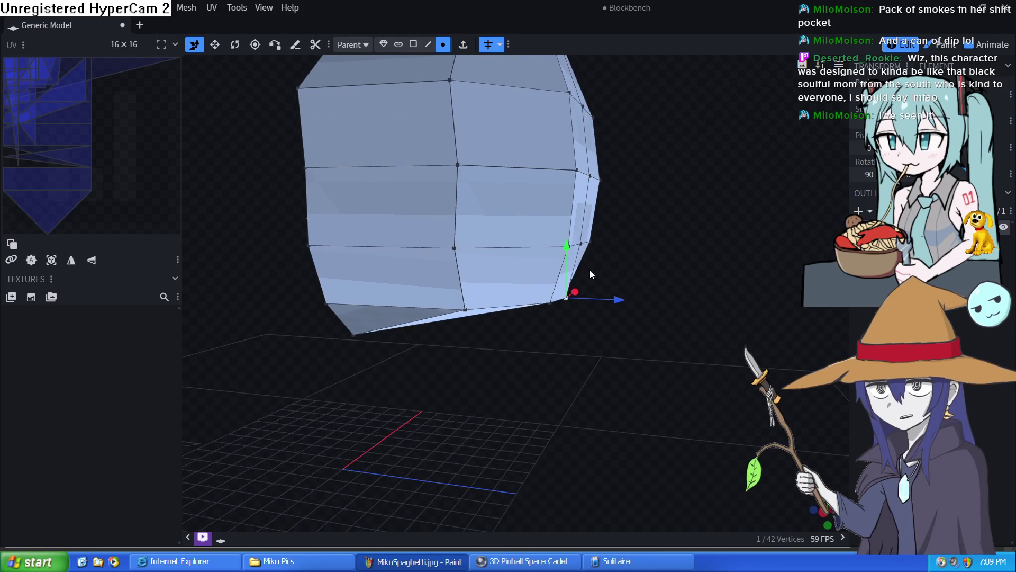
# Step: Move three more right-edge vertices inward to round the head, then enter the Paint workspace
pyautogui.click(576, 173)
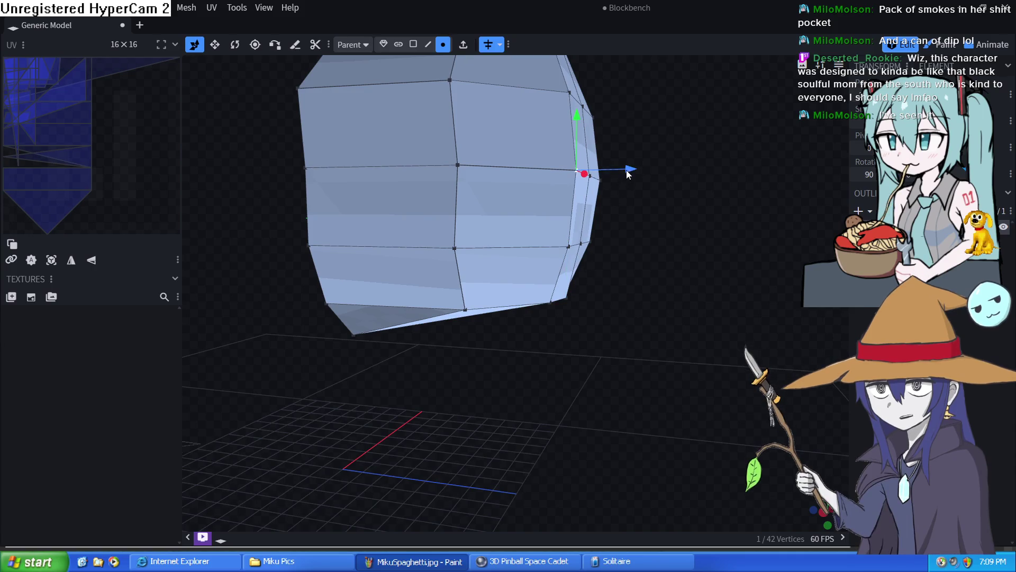
pyautogui.moveTo(628, 170); pyautogui.dragTo(613, 173)
pyautogui.click(569, 246)
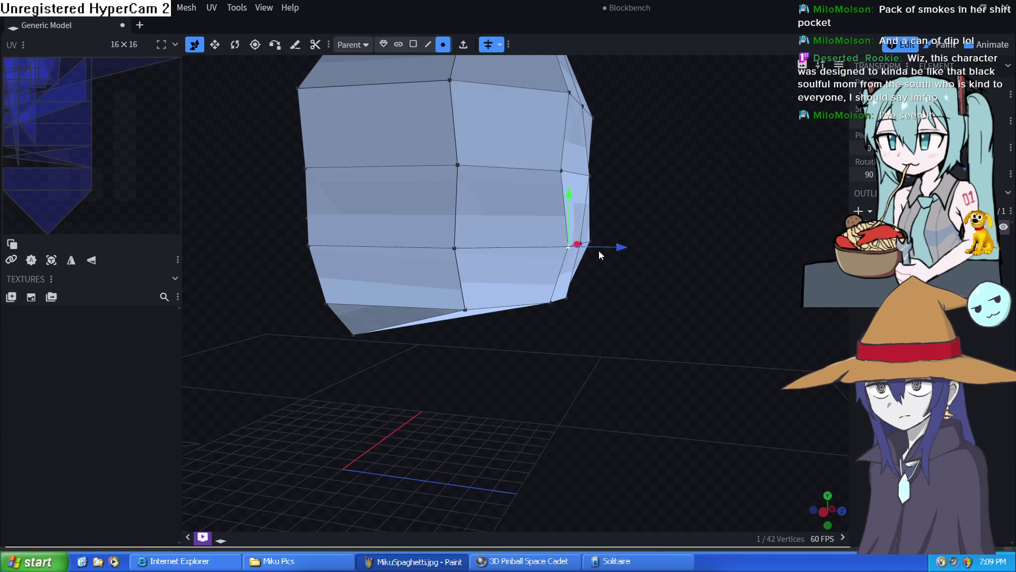
pyautogui.moveTo(600, 255); pyautogui.dragTo(613, 256)
pyautogui.moveTo(664, 227)
pyautogui.mouseDown()
pyautogui.moveTo(648, 231)
pyautogui.moveTo(682, 235)
pyautogui.mouseUp()
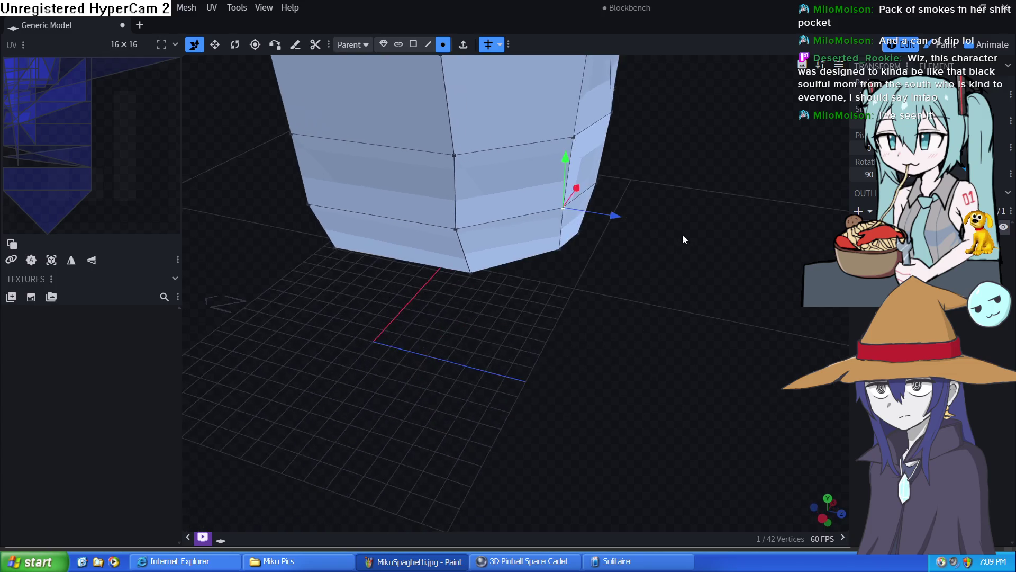
pyautogui.scroll(-2, 626, 175)
pyautogui.click(558, 154)
pyautogui.moveTo(592, 158); pyautogui.dragTo(582, 159)
pyautogui.moveTo(612, 280)
pyautogui.mouseDown()
pyautogui.moveTo(473, 316)
pyautogui.moveTo(769, 208)
pyautogui.moveTo(748, 222)
pyautogui.mouseUp()
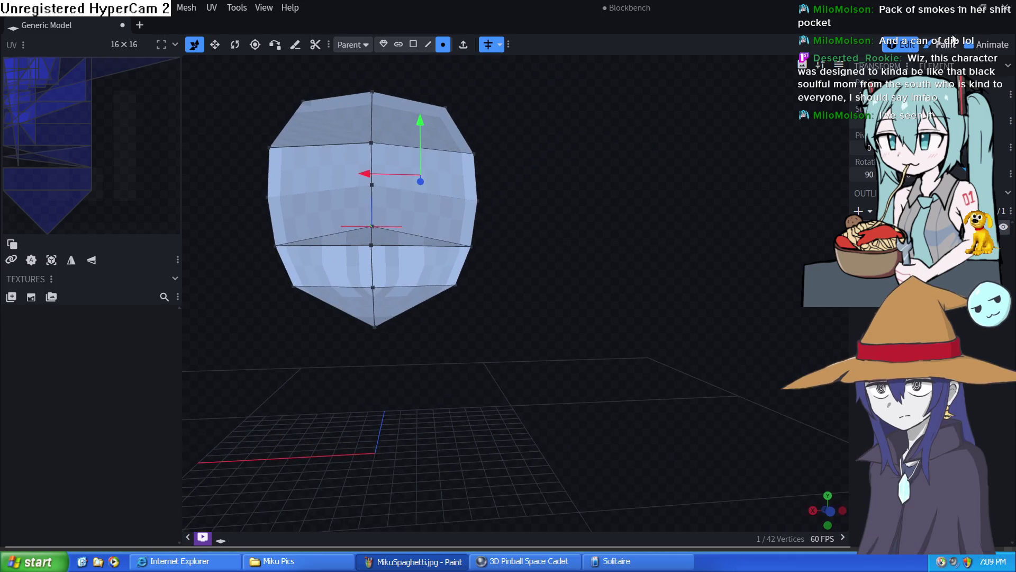
pyautogui.click(945, 47)
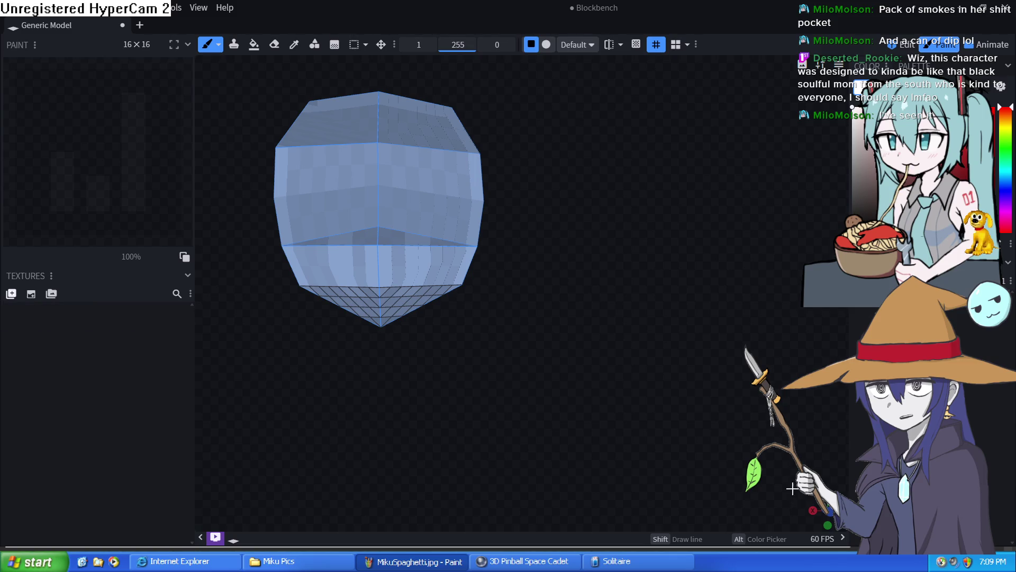
# Step: Create a new templated texture for the head at 512x pixel density
pyautogui.click(32, 297)
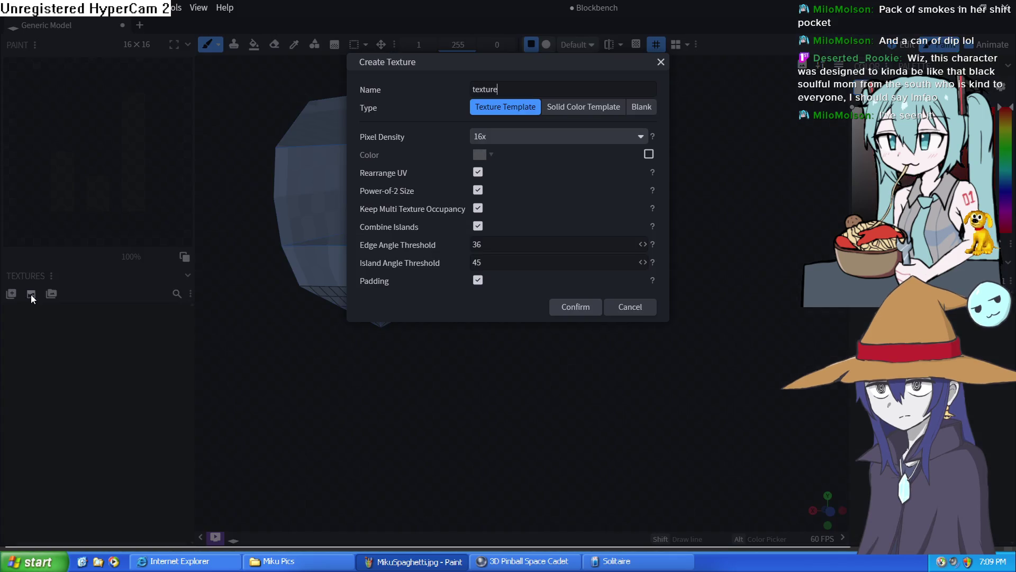
pyautogui.click(556, 136)
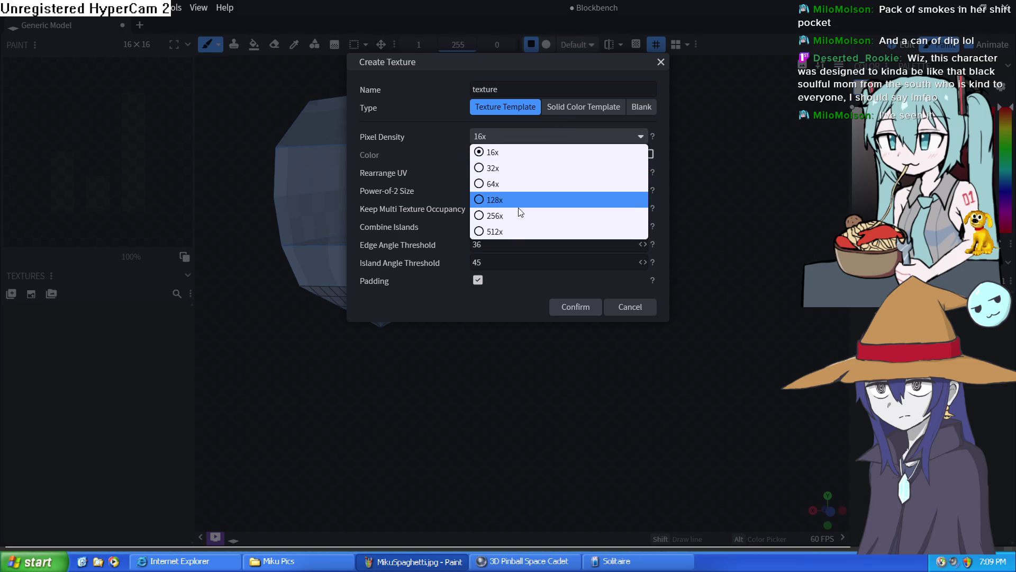
pyautogui.click(507, 228)
pyautogui.click(583, 312)
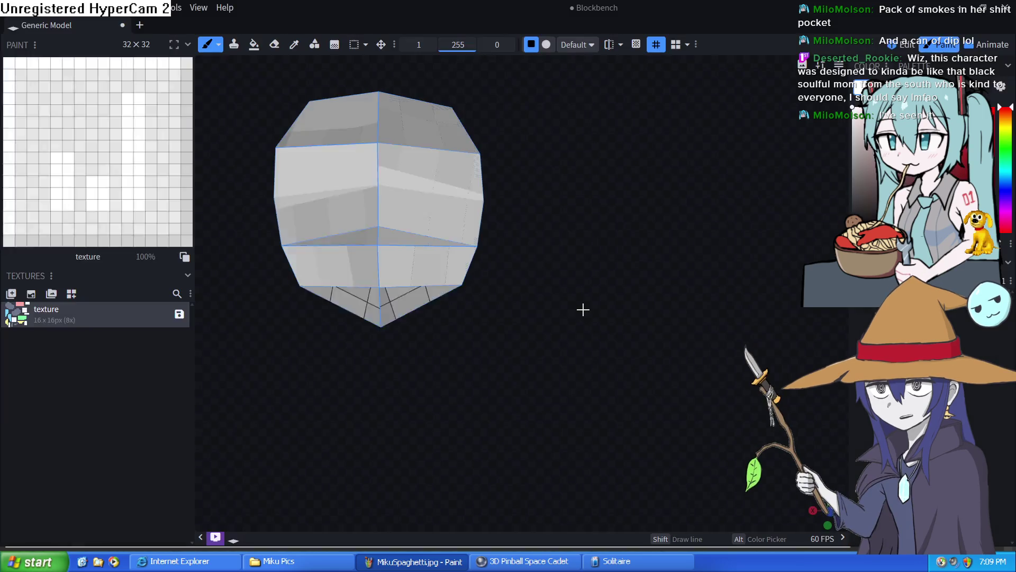
pyautogui.moveTo(522, 240)
pyautogui.mouseDown()
pyautogui.moveTo(545, 229)
pyautogui.moveTo(579, 235)
pyautogui.mouseUp()
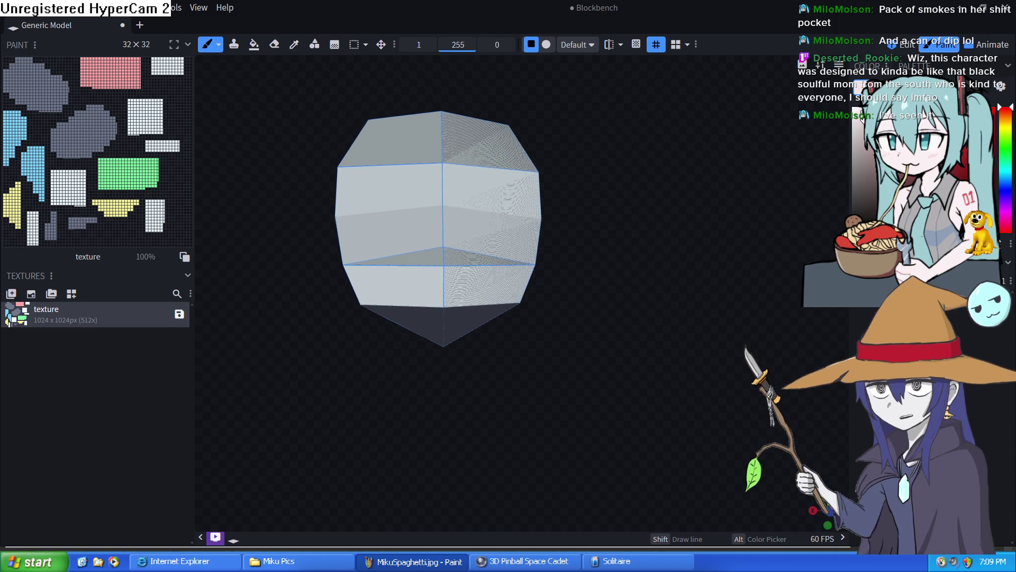
# Step: Fill the whole texture with pink skin colour using the Fill Bucket and recentre the head
pyautogui.click(254, 44)
pyautogui.click(111, 173)
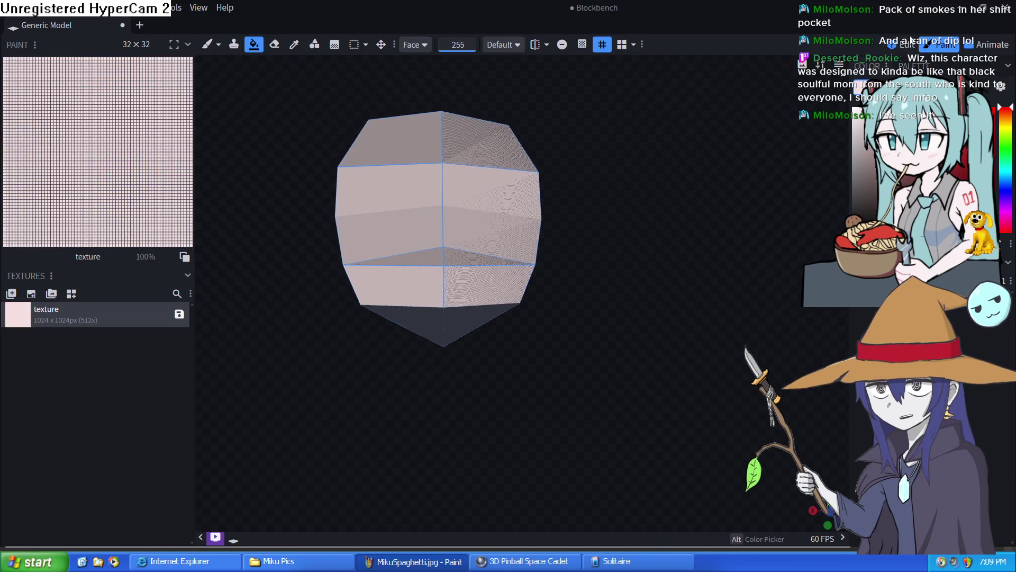
pyautogui.click(907, 44)
pyautogui.click(945, 43)
pyautogui.moveTo(683, 243)
pyautogui.mouseDown()
pyautogui.moveTo(554, 261)
pyautogui.moveTo(637, 278)
pyautogui.moveTo(663, 249)
pyautogui.moveTo(694, 155)
pyautogui.mouseUp()
pyautogui.moveTo(719, 7)
pyautogui.mouseDown()
pyautogui.moveTo(401, 19)
pyautogui.moveTo(724, 5)
pyautogui.mouseUp()
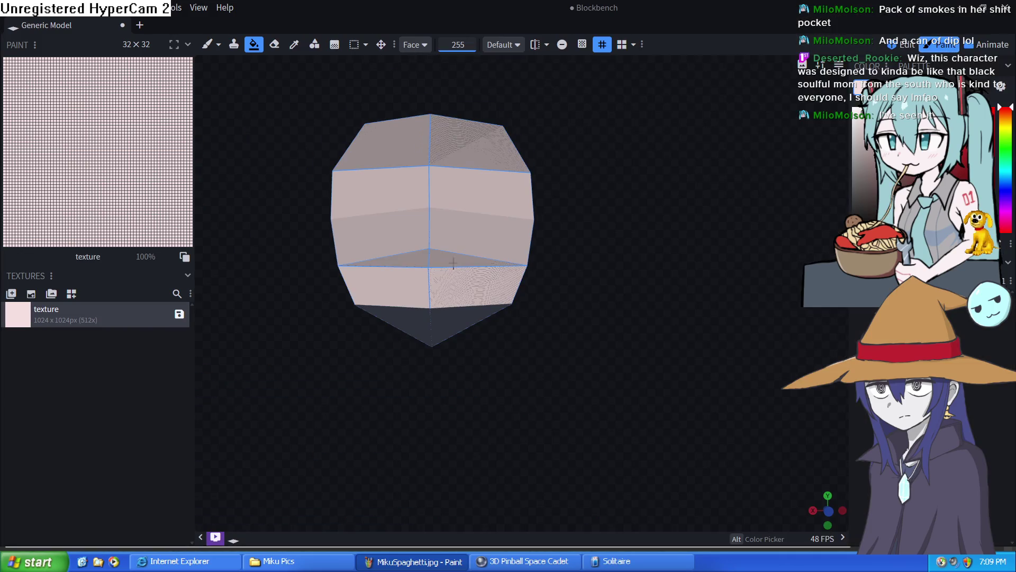
pyautogui.scroll(5, 453, 265)
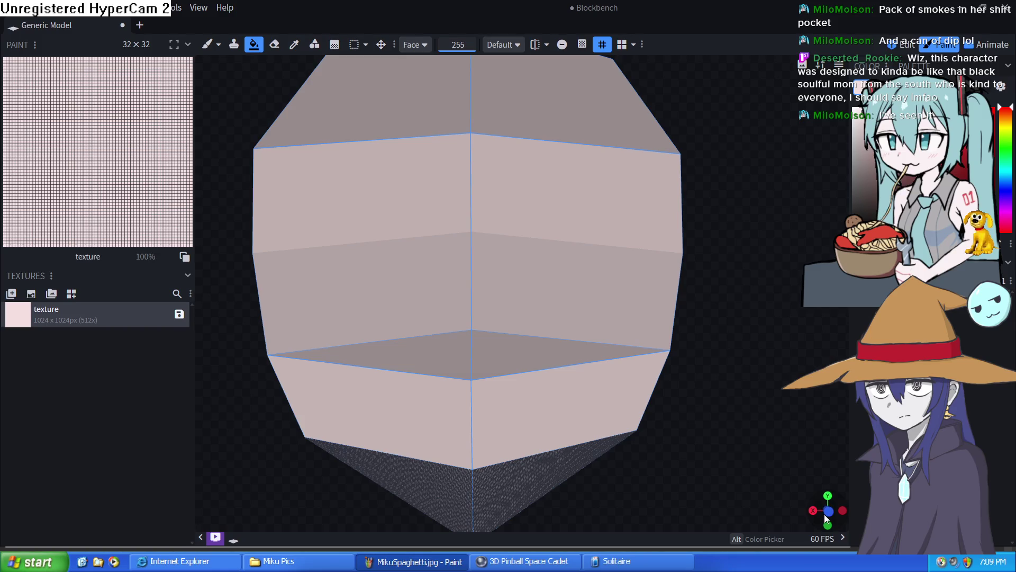
pyautogui.scroll(-5, 828, 515)
pyautogui.scroll(2, 649, 265)
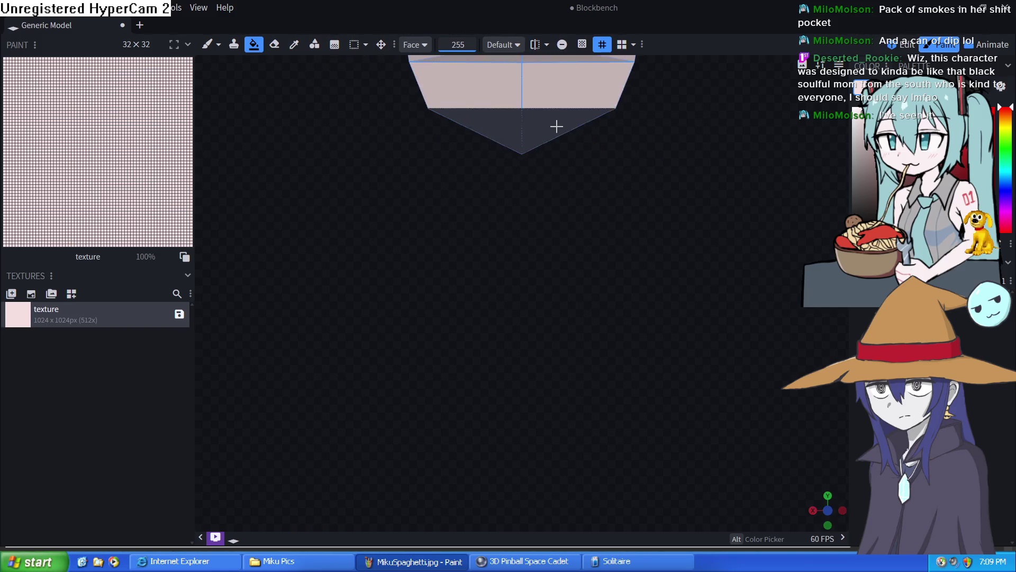
pyautogui.moveTo(555, 125); pyautogui.dragTo(609, 467)
pyautogui.scroll(3, 524, 303)
pyautogui.scroll(2, 537, 302)
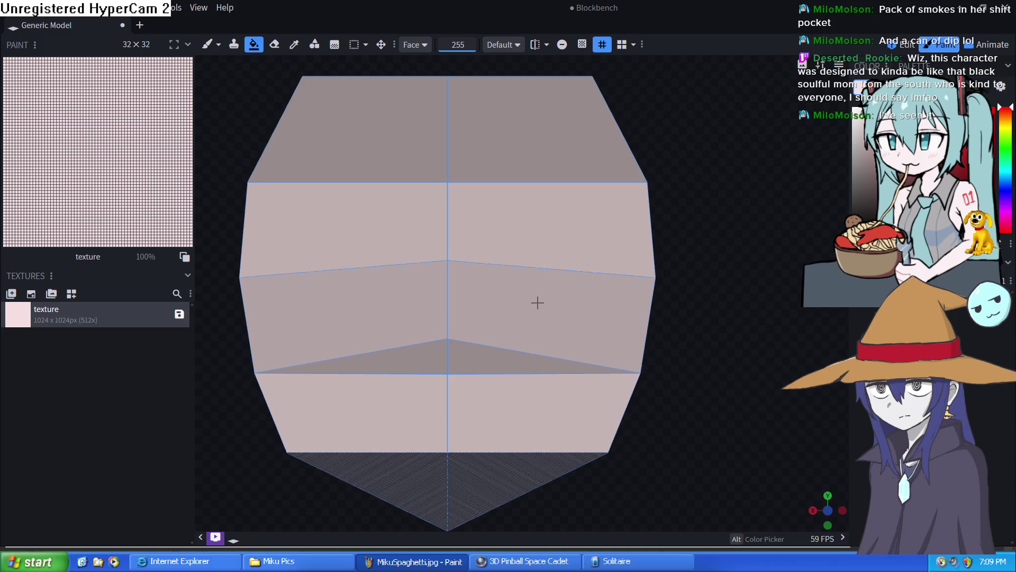
pyautogui.scroll(1, 544, 295)
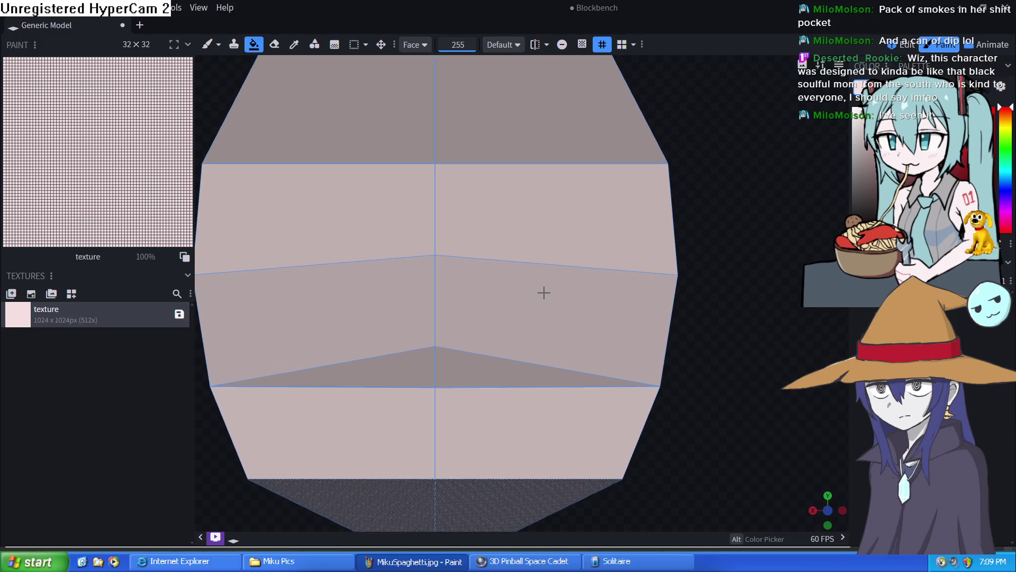
# Step: Enable Mirror Painting, undo an accidental fill, and try thin brow strokes with the Brush before undoing them
pyautogui.click(534, 44)
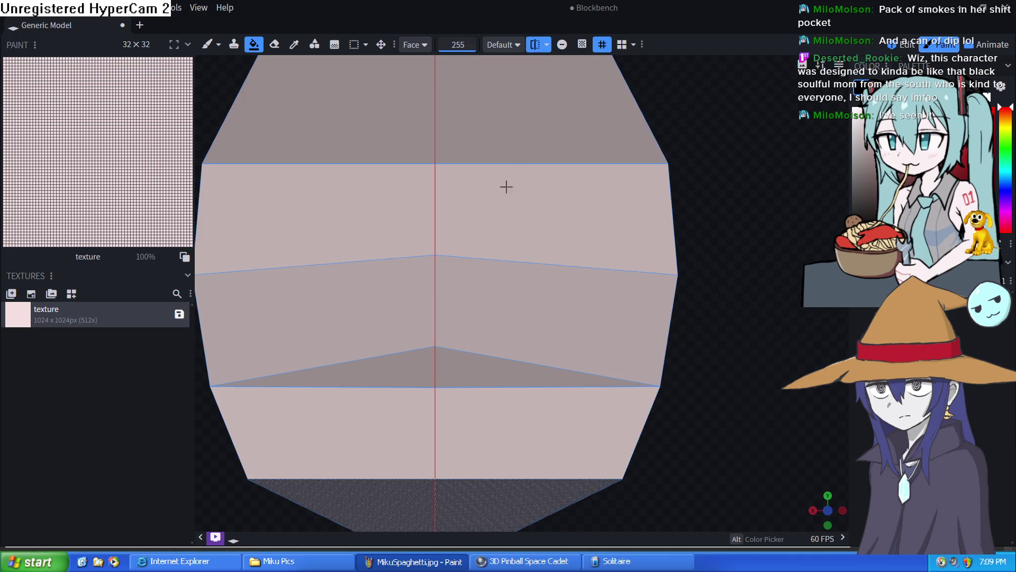
pyautogui.click(468, 251)
pyautogui.hotkey('ctrl', 'z')
pyautogui.click(207, 44)
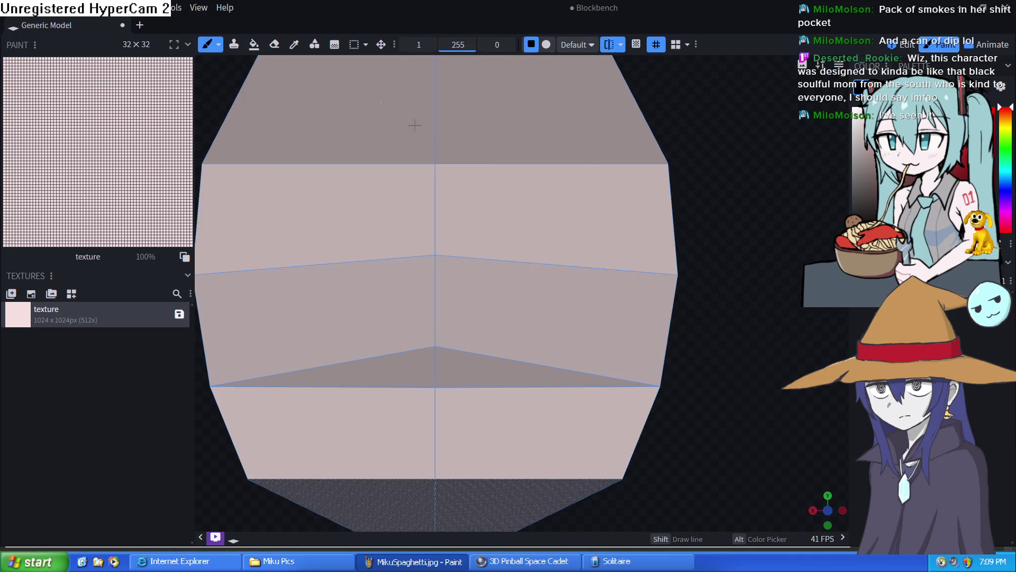
pyautogui.moveTo(466, 245); pyautogui.dragTo(560, 236)
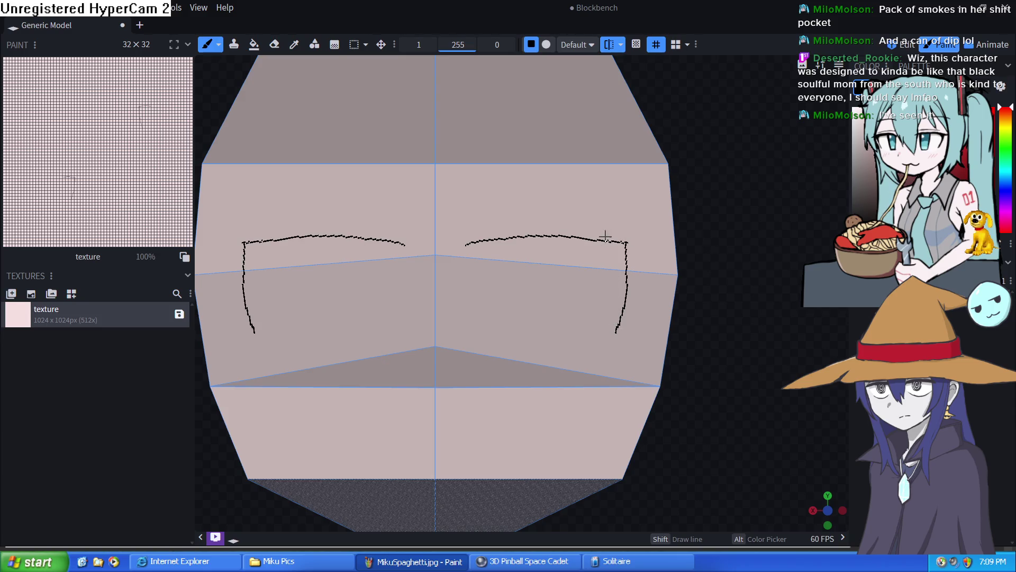
pyautogui.hotkey('ctrl', 'z')
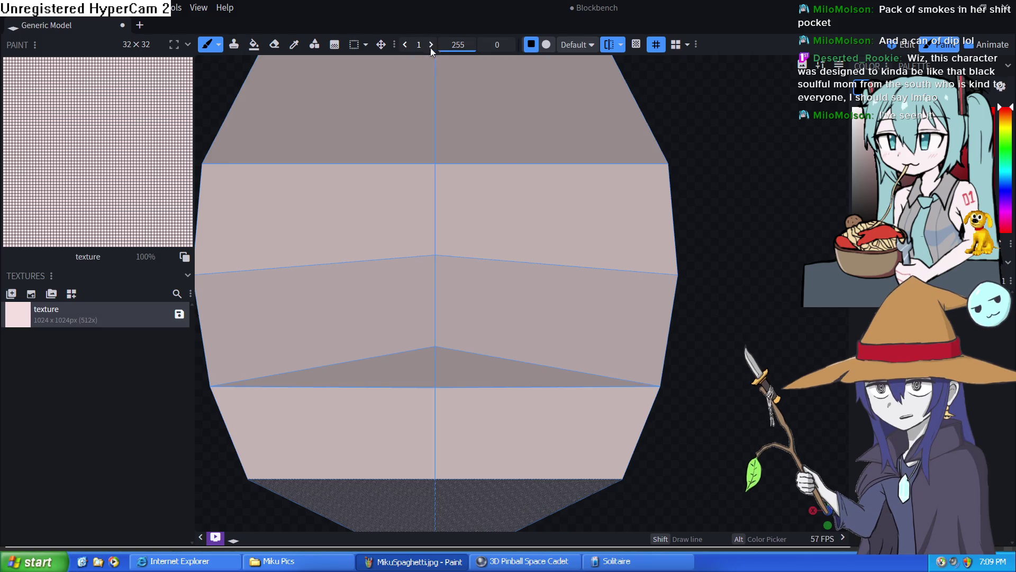
# Step: Paint thick mirrored black brows and inner eye outlines, undoing the hooks and a stray fill
pyautogui.moveTo(492, 228)
pyautogui.mouseDown()
pyautogui.moveTo(636, 233)
pyautogui.moveTo(627, 290)
pyautogui.mouseUp()
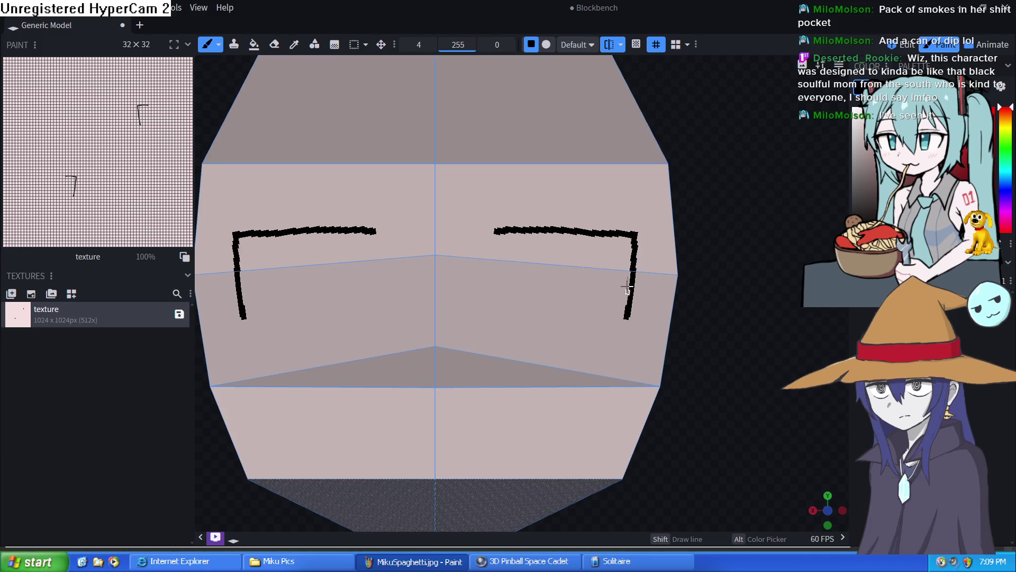
pyautogui.moveTo(509, 229)
pyautogui.mouseDown()
pyautogui.moveTo(556, 326)
pyautogui.moveTo(578, 274)
pyautogui.mouseUp()
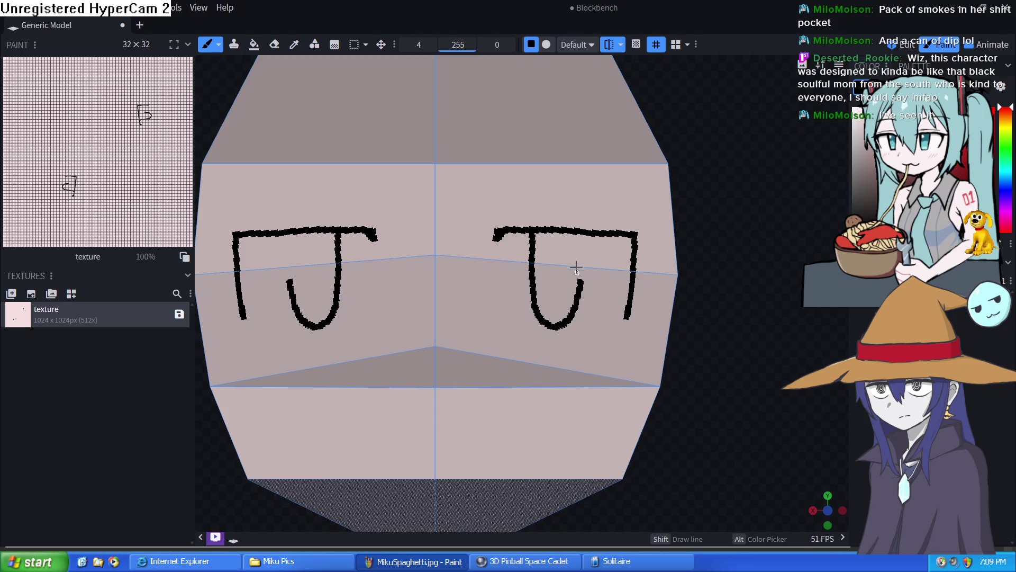
pyautogui.hotkey('ctrl', 'z')
pyautogui.moveTo(528, 229)
pyautogui.mouseDown()
pyautogui.moveTo(524, 264)
pyautogui.moveTo(556, 322)
pyautogui.moveTo(583, 239)
pyautogui.moveTo(565, 238)
pyautogui.mouseUp()
pyautogui.moveTo(526, 275)
pyautogui.mouseDown()
pyautogui.moveTo(576, 274)
pyautogui.moveTo(574, 230)
pyautogui.moveTo(568, 262)
pyautogui.moveTo(561, 238)
pyautogui.moveTo(524, 269)
pyautogui.moveTo(537, 234)
pyautogui.moveTo(571, 235)
pyautogui.mouseUp()
pyautogui.hotkey('ctrl', 'z')
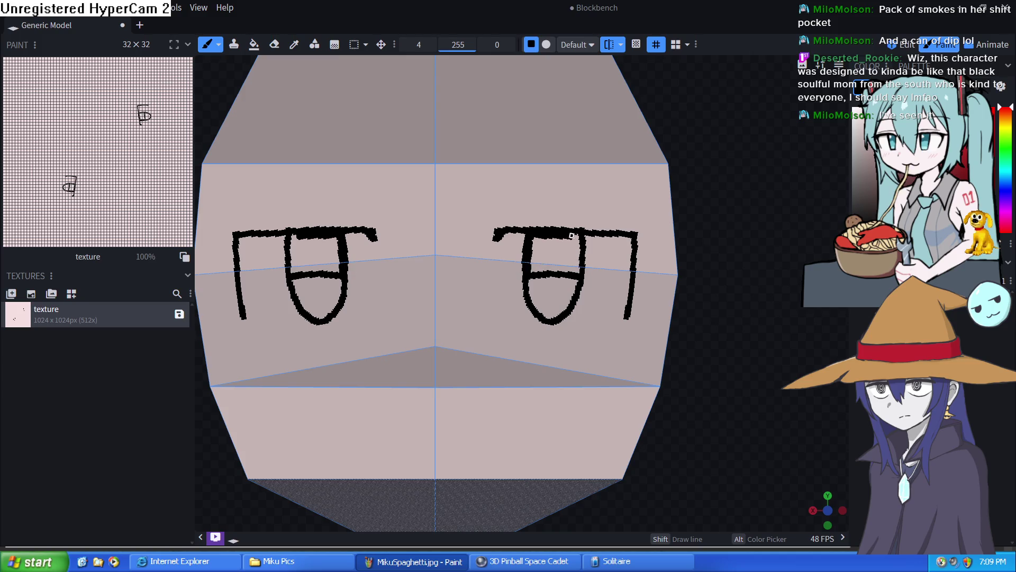
# Step: Fill the upper eyes dark and paint light grey lower rims, then switch to the Fill Bucket
pyautogui.moveTo(577, 272)
pyautogui.mouseDown()
pyautogui.moveTo(536, 271)
pyautogui.moveTo(573, 246)
pyautogui.mouseUp()
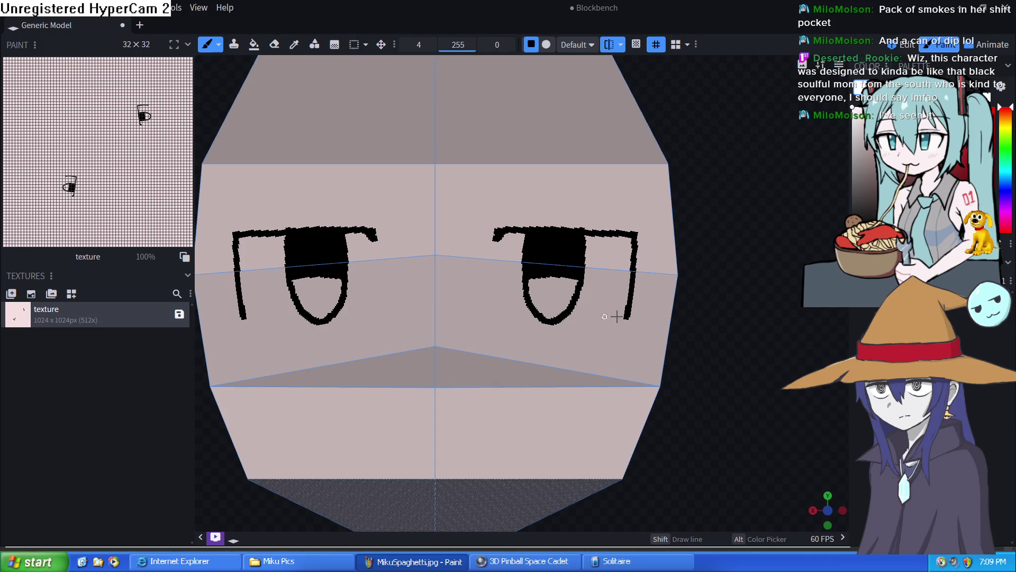
pyautogui.moveTo(622, 321)
pyautogui.mouseDown()
pyautogui.moveTo(583, 347)
pyautogui.moveTo(510, 327)
pyautogui.moveTo(493, 301)
pyautogui.moveTo(498, 261)
pyautogui.mouseUp()
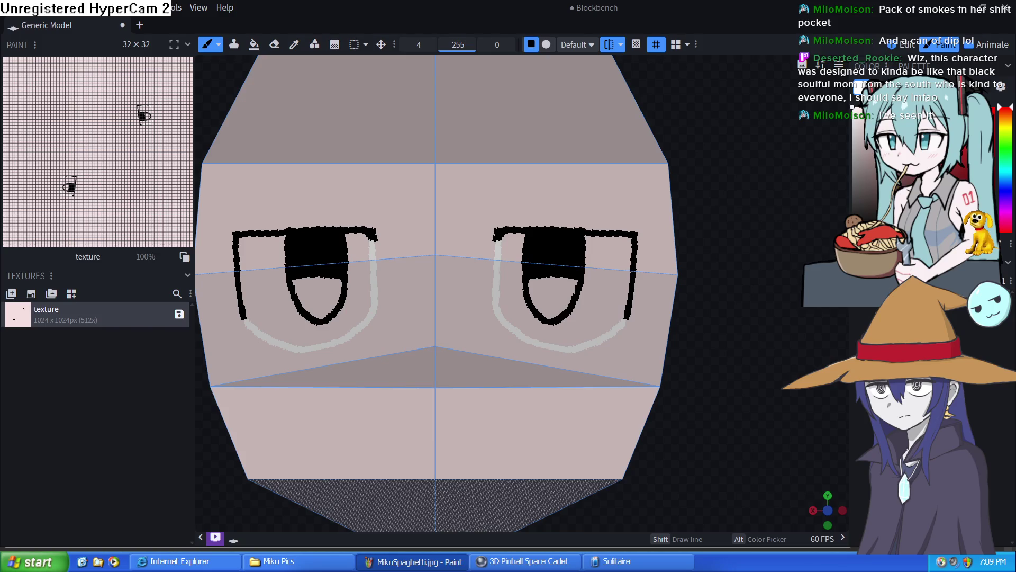
pyautogui.press('f')
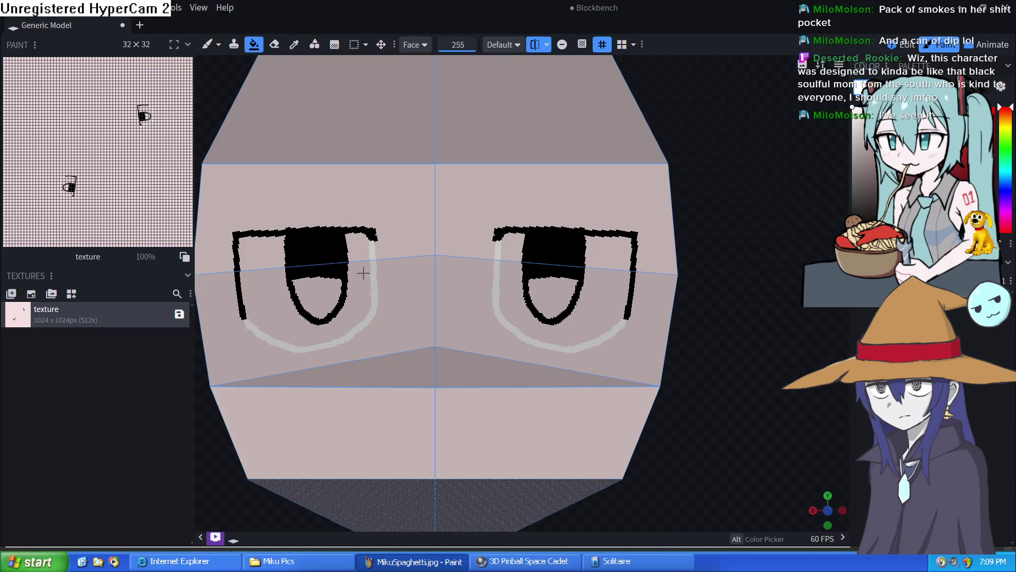
# Step: Fill both eye interiors light grey, then shift the hue to brown and fill both irises
pyautogui.click(424, 47)
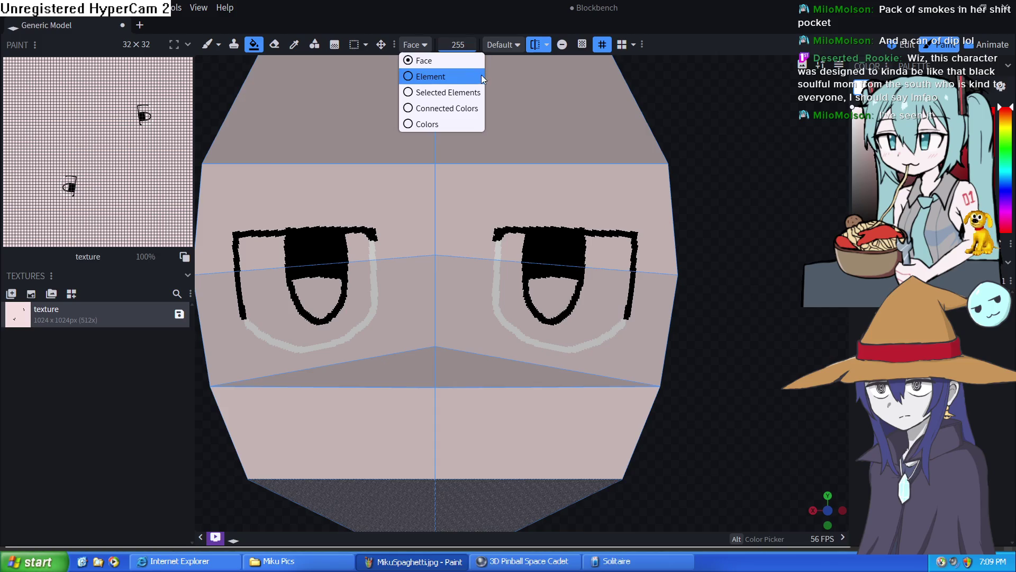
pyautogui.click(368, 257)
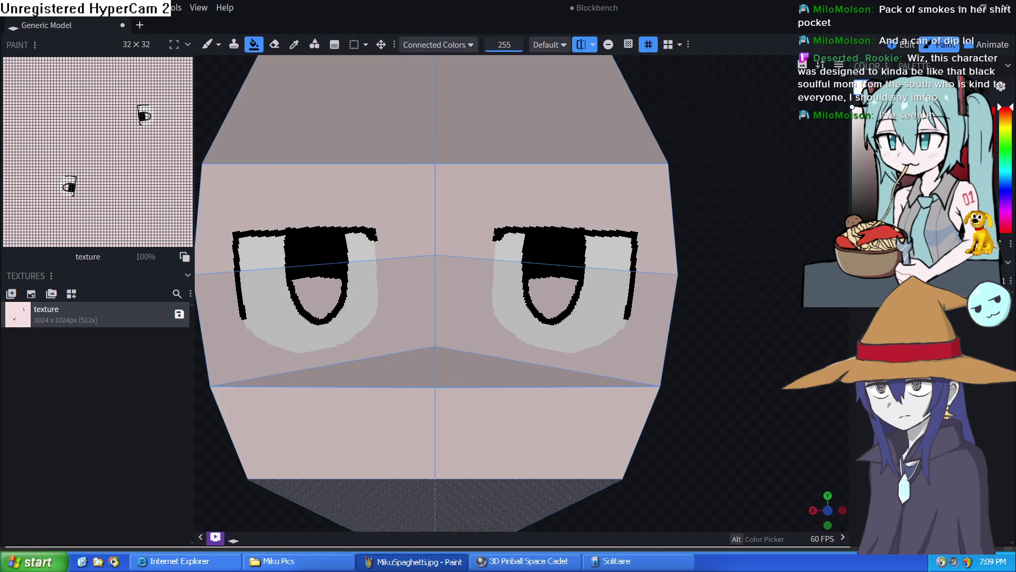
pyautogui.moveTo(1005, 105); pyautogui.dragTo(1006, 114)
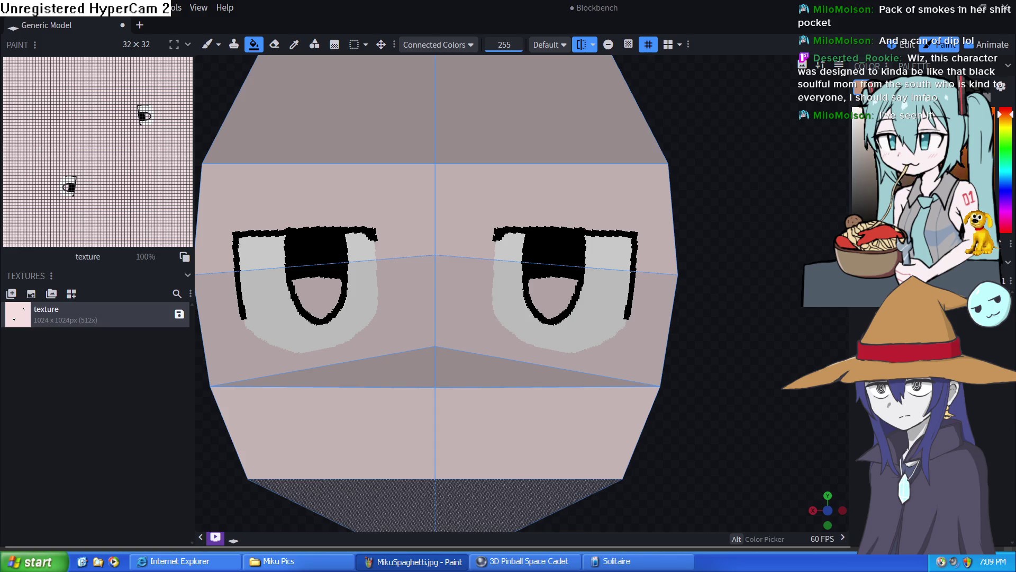
pyautogui.click(577, 276)
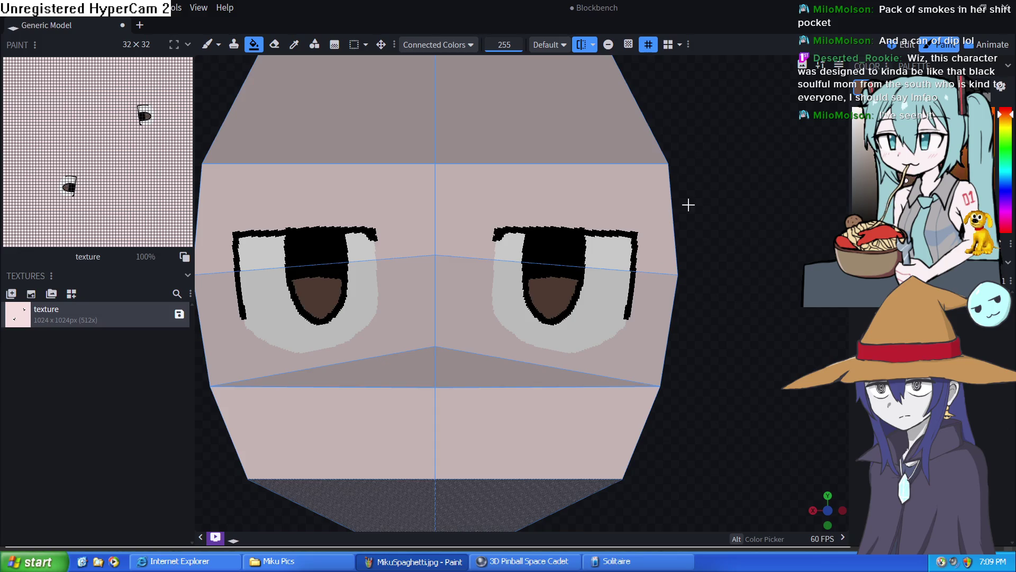
# Step: Mark the irises and paint short mirrored eyebrows above both eyes, retrying twice for length
pyautogui.click(209, 45)
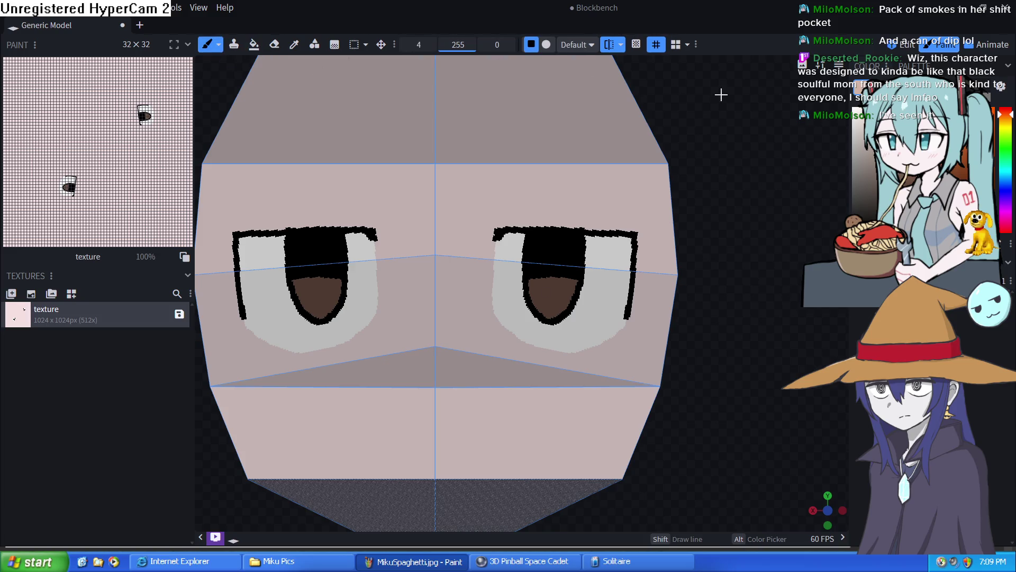
pyautogui.moveTo(549, 272); pyautogui.dragTo(552, 286)
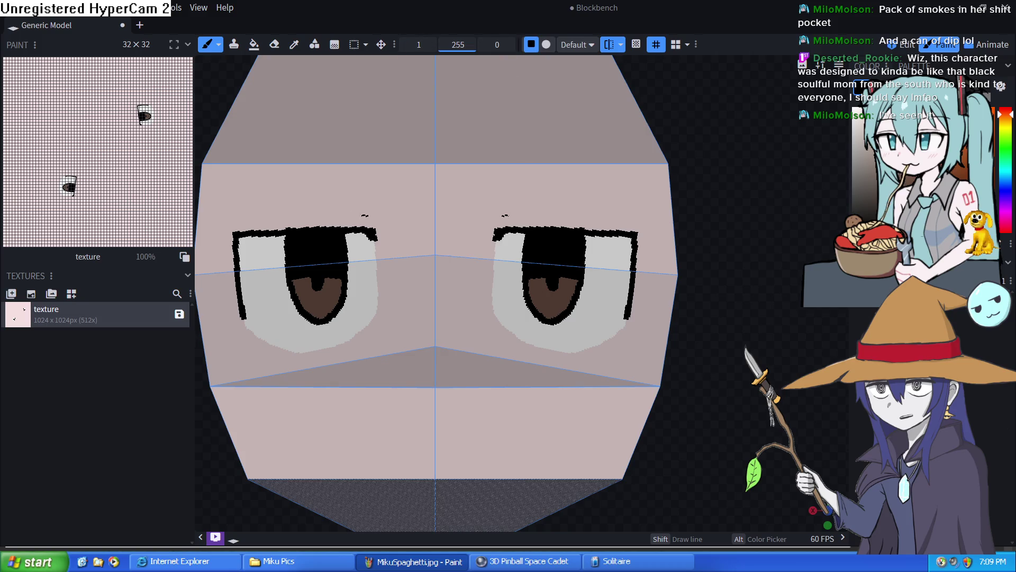
pyautogui.moveTo(505, 215); pyautogui.dragTo(611, 214)
pyautogui.hotkey('ctrl', 'z')
pyautogui.moveTo(501, 215); pyautogui.dragTo(586, 217)
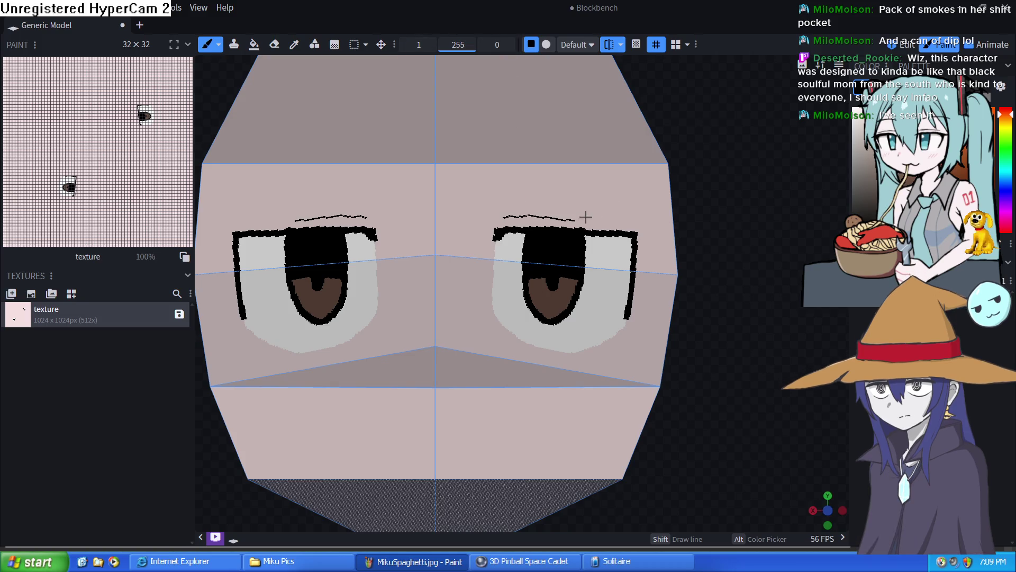
pyautogui.hotkey('ctrl', 'z')
pyautogui.moveTo(502, 218); pyautogui.dragTo(548, 216)
# Step: Try extending the outer ends of the upper eye lines with brush size 2, undoing each attempt
pyautogui.moveTo(634, 230); pyautogui.dragTo(643, 232)
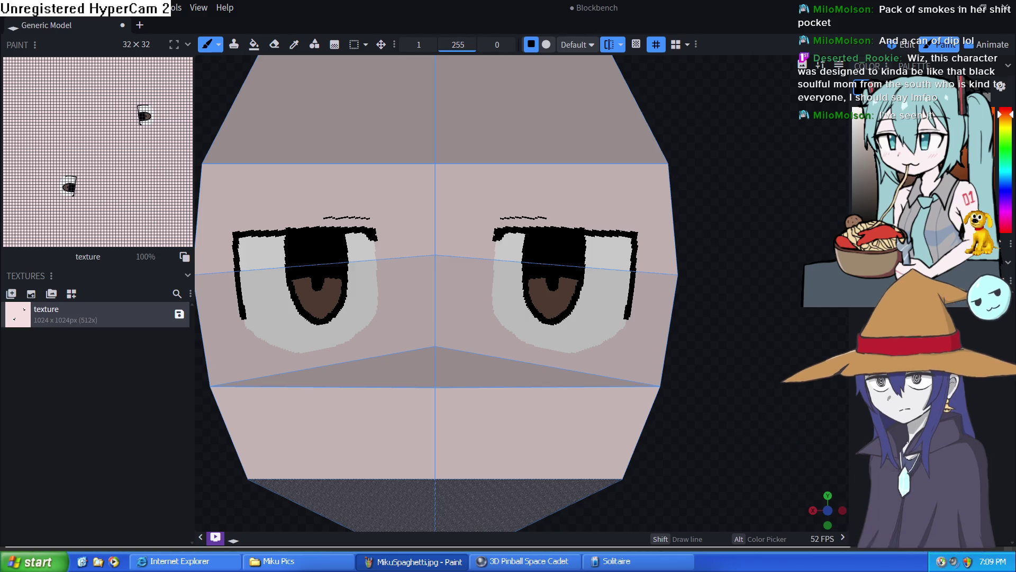
pyautogui.hotkey('ctrl', 'z')
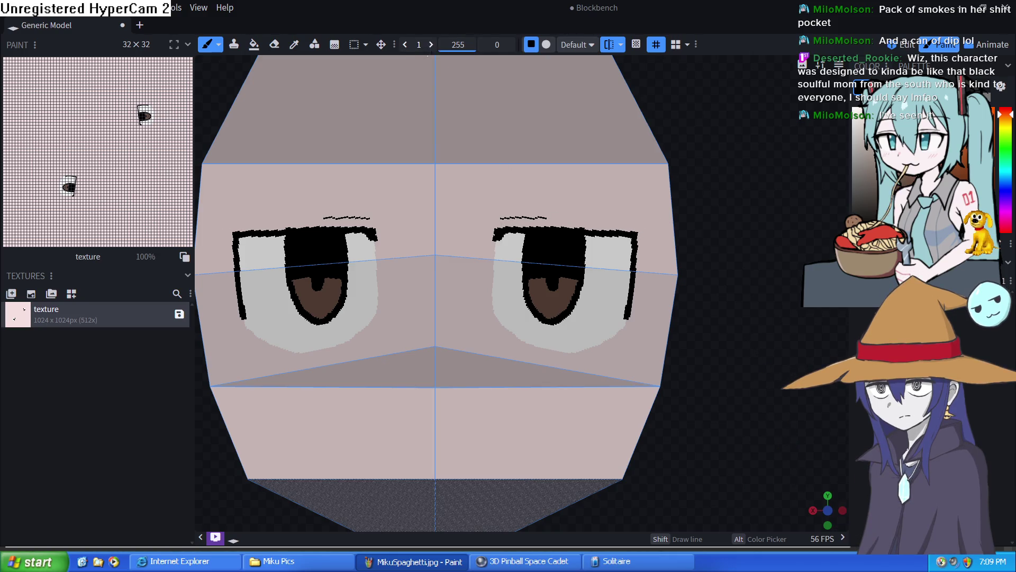
pyautogui.click(431, 44)
pyautogui.moveTo(621, 231)
pyautogui.mouseDown()
pyautogui.moveTo(660, 230)
pyautogui.moveTo(635, 247)
pyautogui.mouseUp()
pyautogui.hotkey('ctrl', 'z')
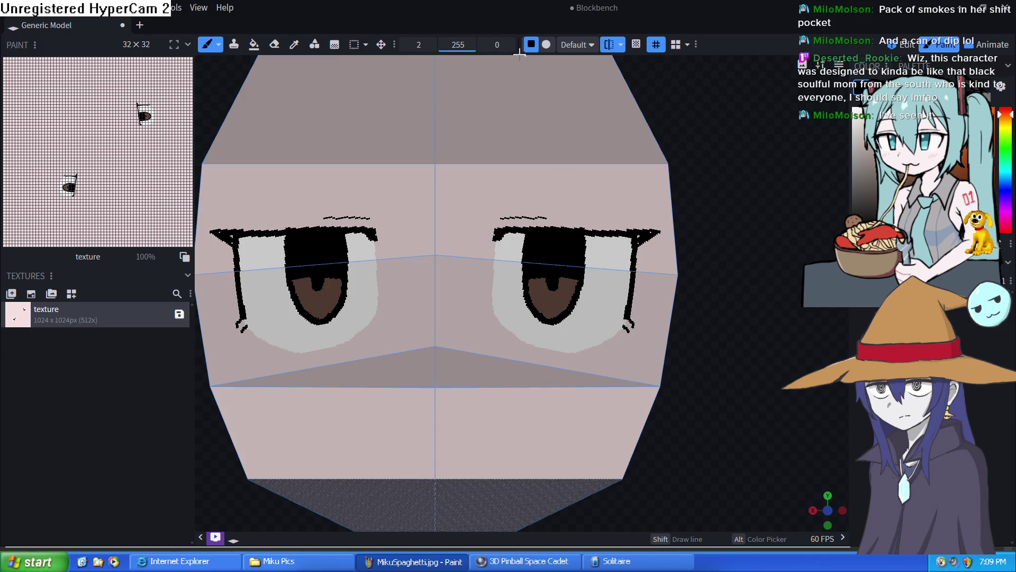
# Step: Disable mirror painting, ready the colour picker and bring the lower face into view
pyautogui.click(609, 44)
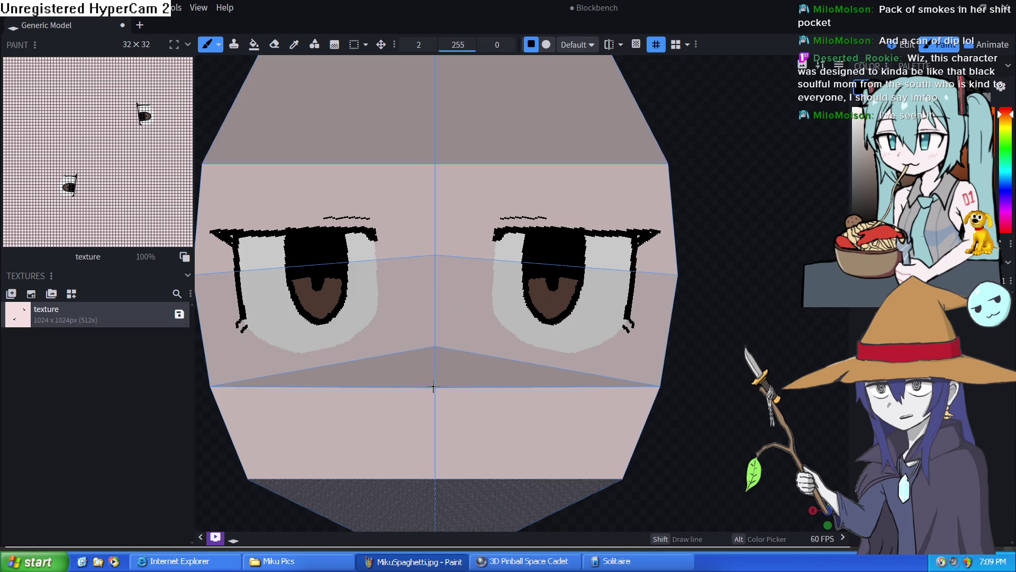
pyautogui.press('alt')
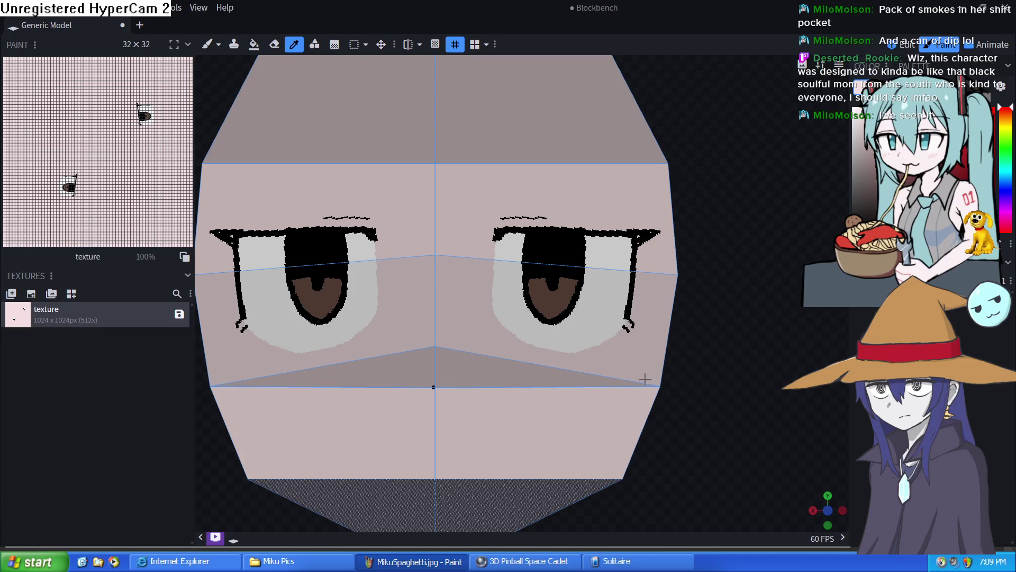
pyautogui.moveTo(645, 380); pyautogui.dragTo(725, 295)
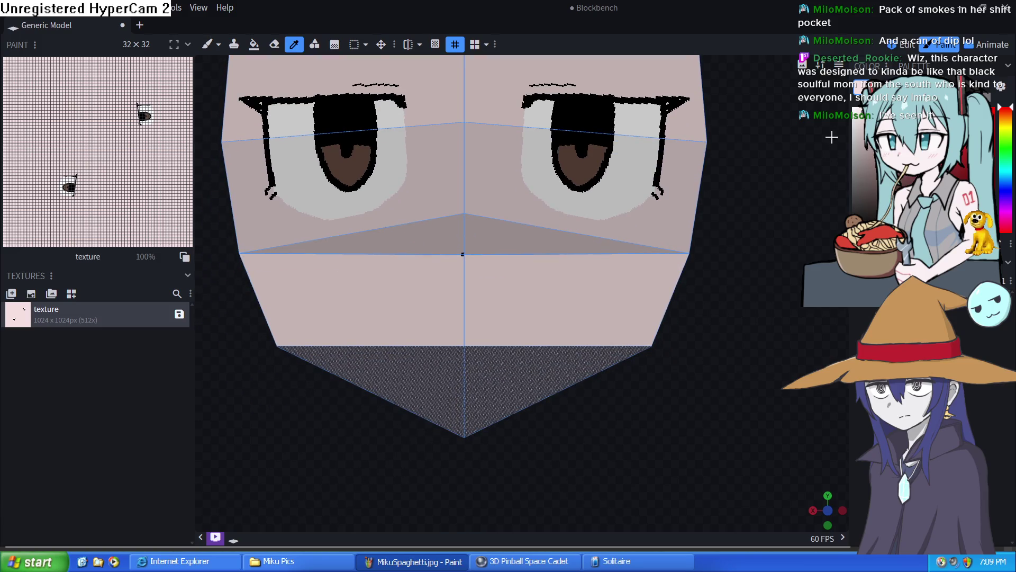
pyautogui.click(841, 68)
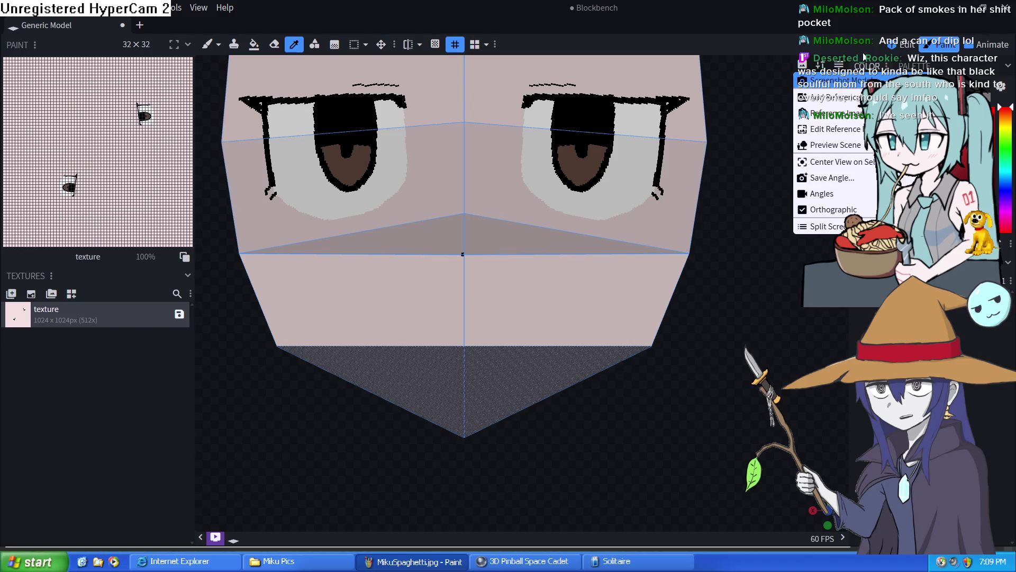
# Step: In Preview Options switch off Shading and the Painting Grid, keeping the regular grids shown
pyautogui.click(803, 67)
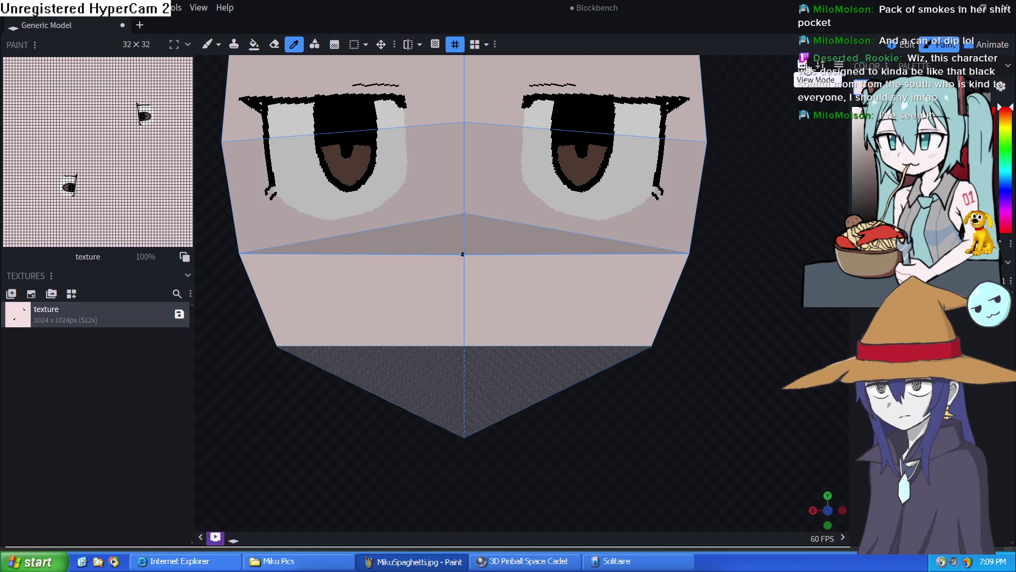
pyautogui.click(807, 67)
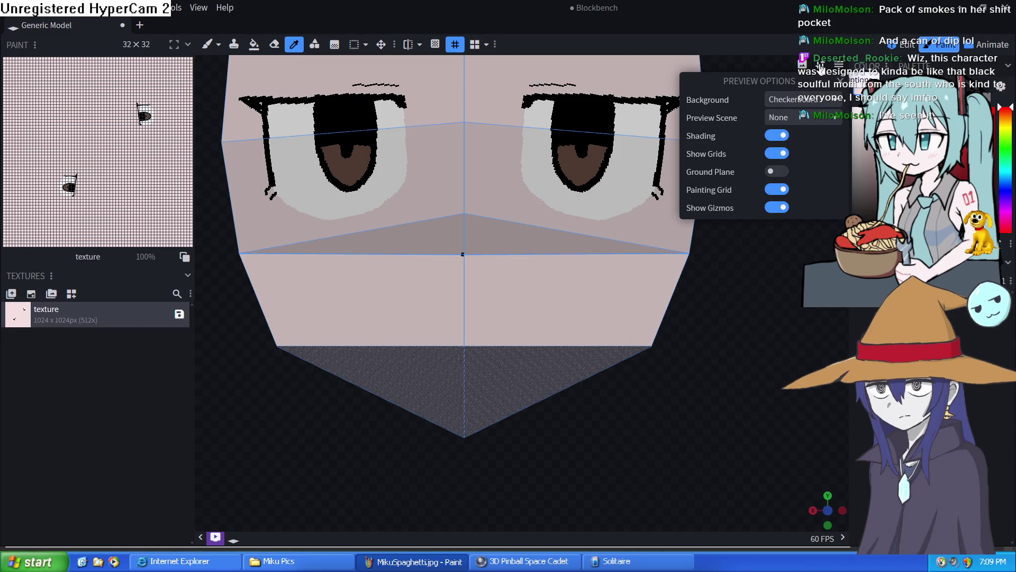
pyautogui.click(777, 136)
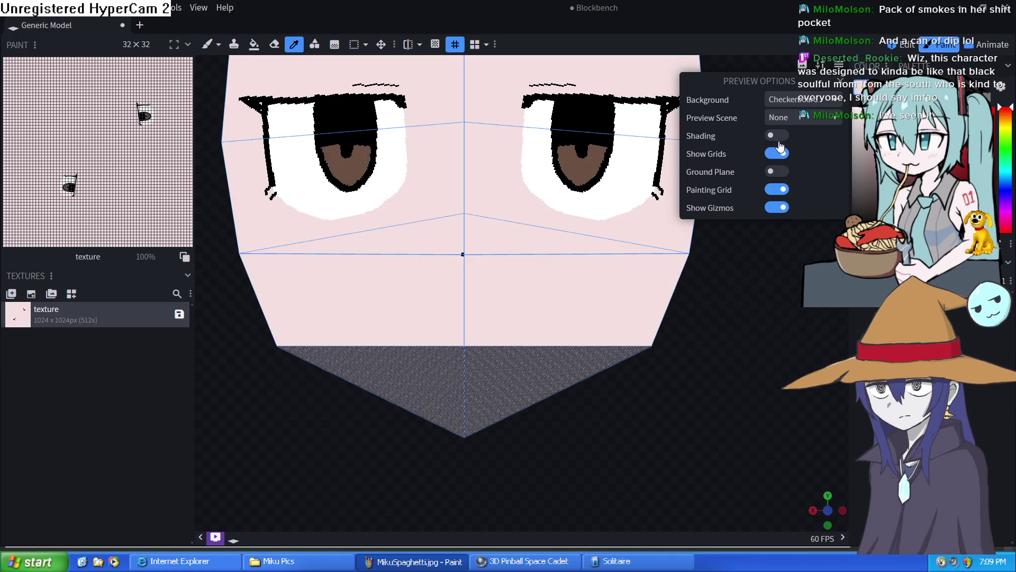
pyautogui.click(785, 157)
pyautogui.click(783, 158)
pyautogui.click(775, 190)
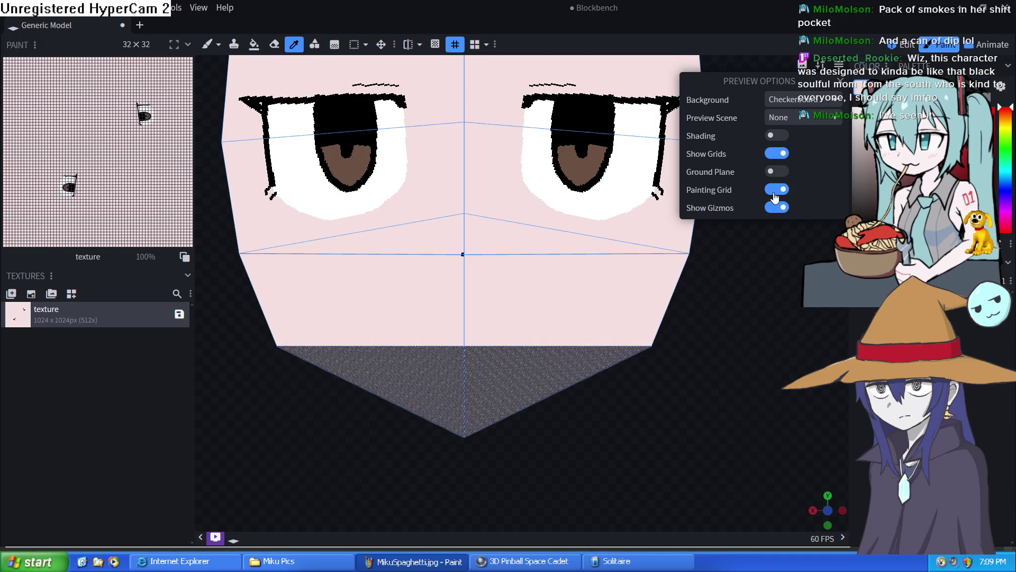
pyautogui.click(775, 191)
pyautogui.click(791, 320)
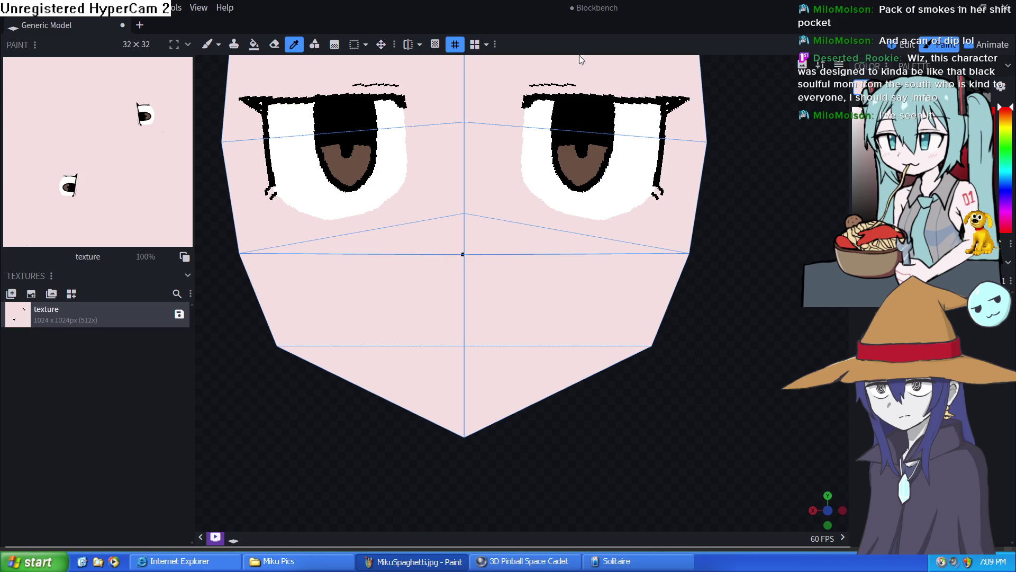
# Step: Paint a short black mouth stroke with the Brush, re-enable Mirror Painting and undo to redo it mirrored
pyautogui.press('b')
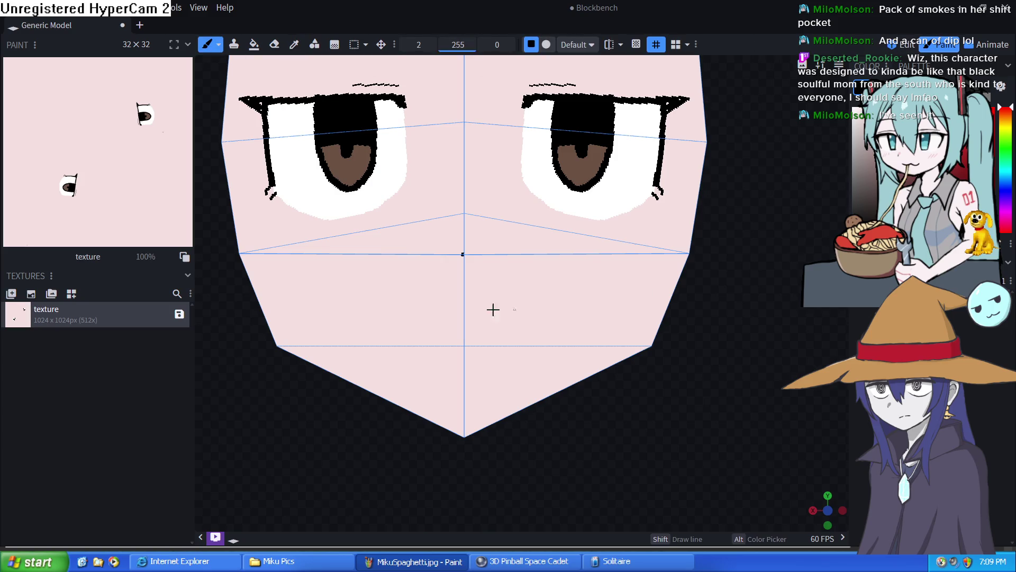
pyautogui.moveTo(465, 315); pyautogui.dragTo(523, 313)
pyautogui.hotkey('ctrl', 'z')
pyautogui.click(609, 43)
pyautogui.hotkey('ctrl', 'z')
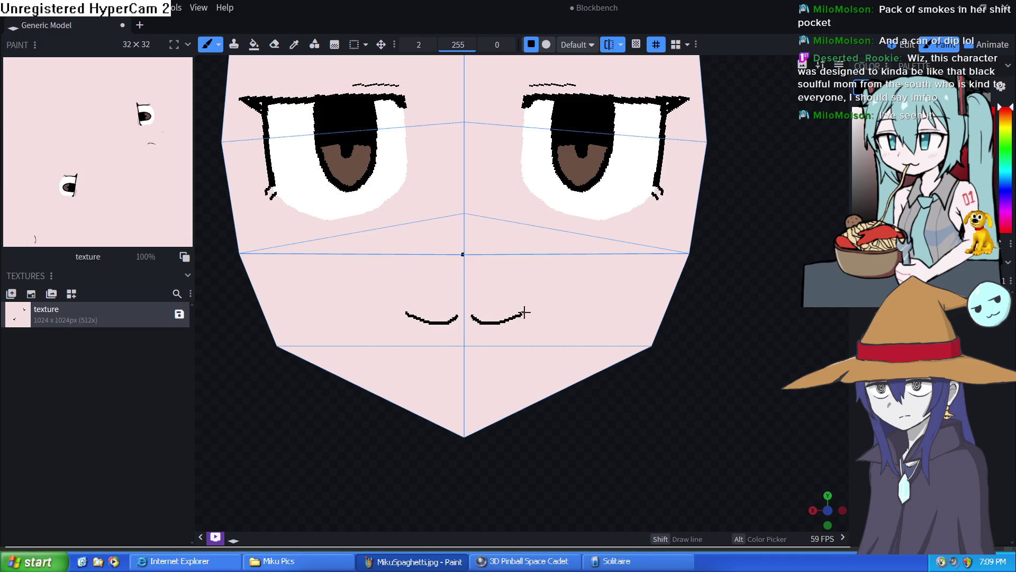
pyautogui.press('alt')
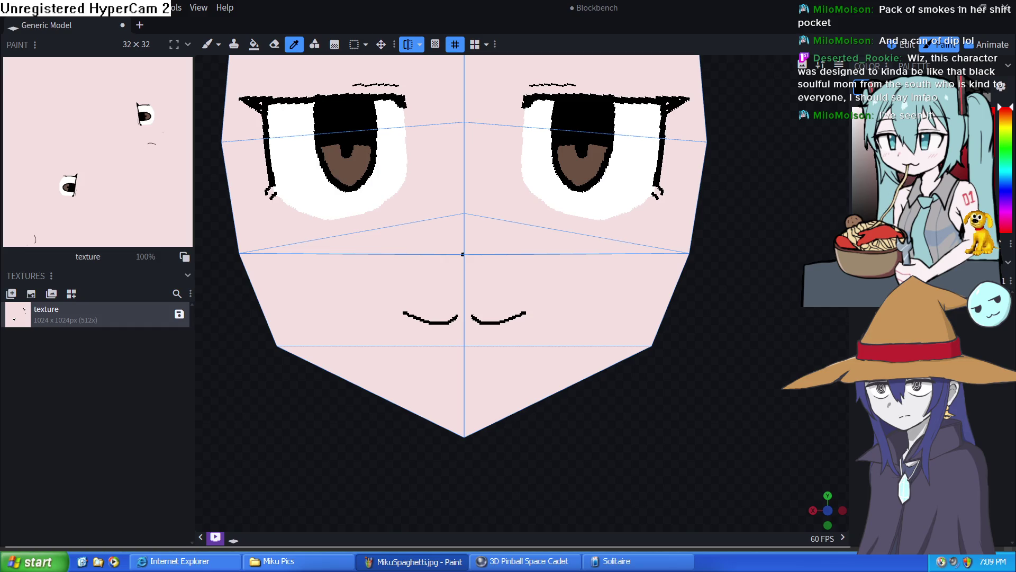
pyautogui.moveTo(825, 220); pyautogui.dragTo(785, 345)
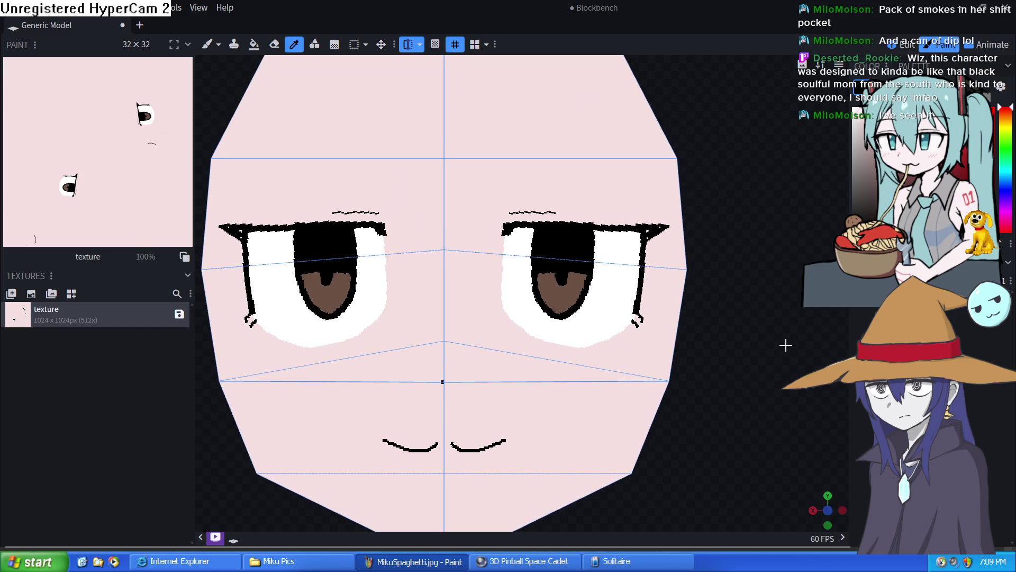
pyautogui.scroll(-3, 740, 342)
pyautogui.scroll(-2, 711, 324)
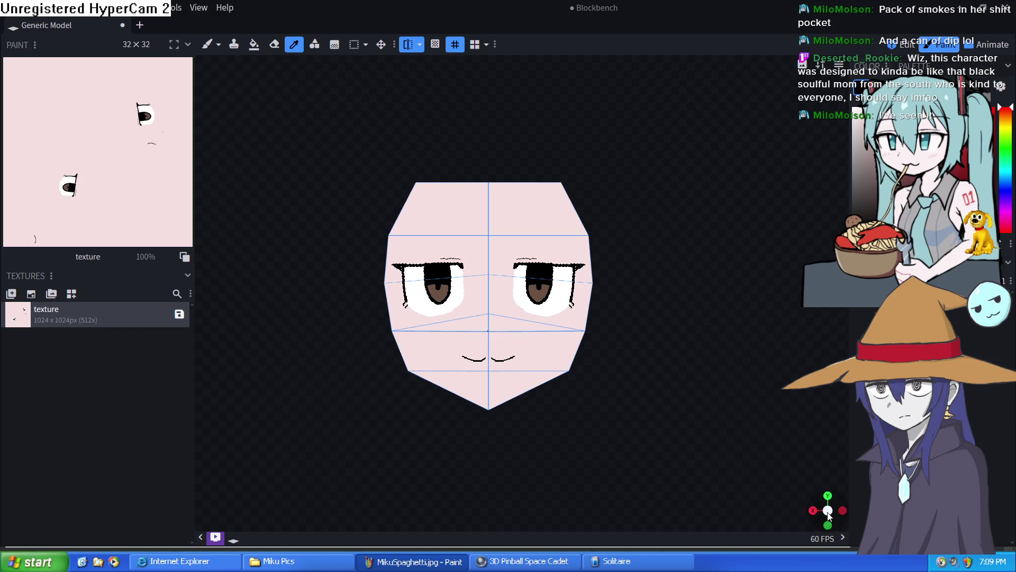
pyautogui.moveTo(826, 507)
pyautogui.mouseDown()
pyautogui.moveTo(660, 358)
pyautogui.moveTo(535, 362)
pyautogui.moveTo(545, 347)
pyautogui.moveTo(713, 376)
pyautogui.moveTo(701, 358)
pyautogui.moveTo(605, 346)
pyautogui.moveTo(687, 370)
pyautogui.moveTo(771, 352)
pyautogui.moveTo(645, 344)
pyautogui.moveTo(619, 346)
pyautogui.moveTo(776, 370)
pyautogui.moveTo(866, 365)
pyautogui.moveTo(756, 352)
pyautogui.moveTo(641, 271)
pyautogui.mouseUp()
pyautogui.scroll(2, 606, 346)
pyautogui.scroll(-3, 663, 267)
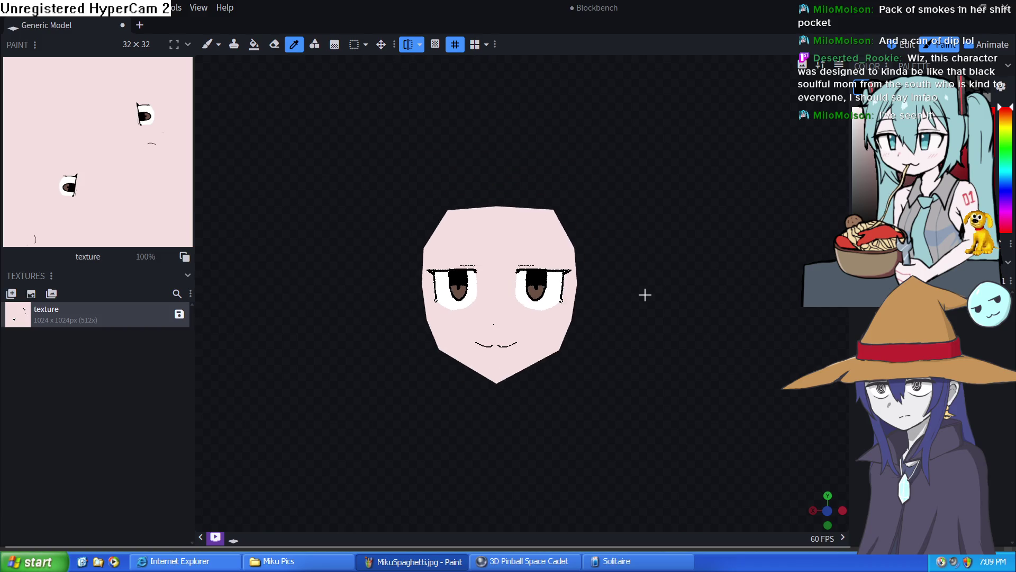
pyautogui.moveTo(624, 317)
pyautogui.mouseDown()
pyautogui.moveTo(585, 336)
pyautogui.moveTo(492, 293)
pyautogui.moveTo(492, 283)
pyautogui.moveTo(815, 325)
pyautogui.moveTo(792, 294)
pyautogui.moveTo(681, 267)
pyautogui.moveTo(649, 277)
pyautogui.moveTo(633, 314)
pyautogui.mouseUp()
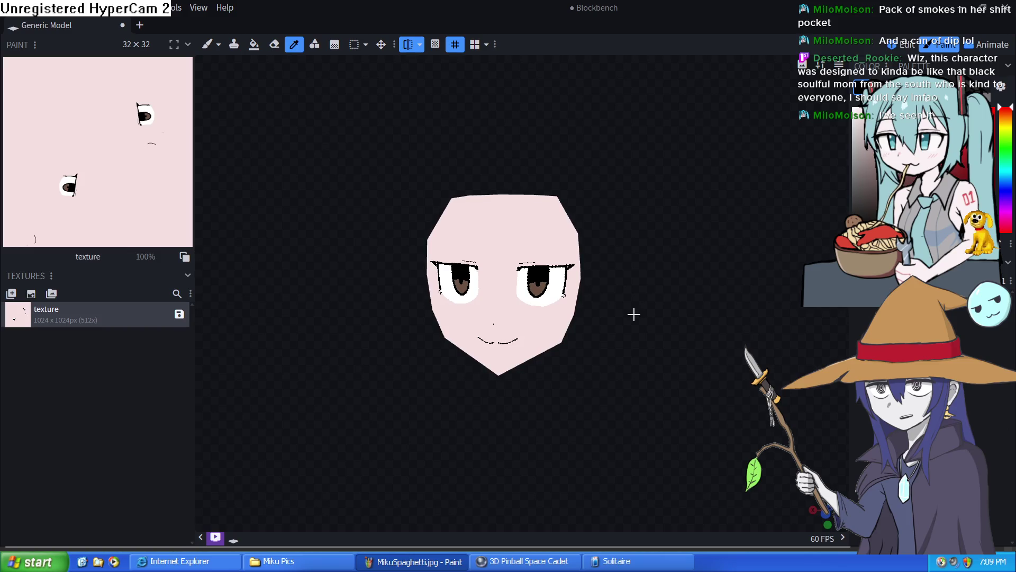
pyautogui.scroll(2, 497, 289)
pyautogui.scroll(3, 487, 299)
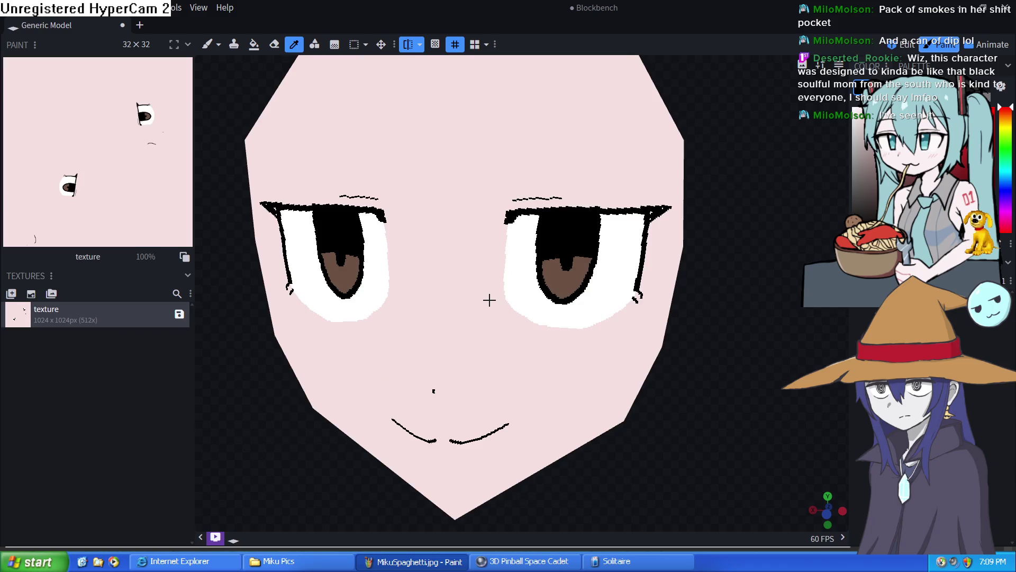
pyautogui.scroll(2, 489, 299)
pyautogui.click(498, 287)
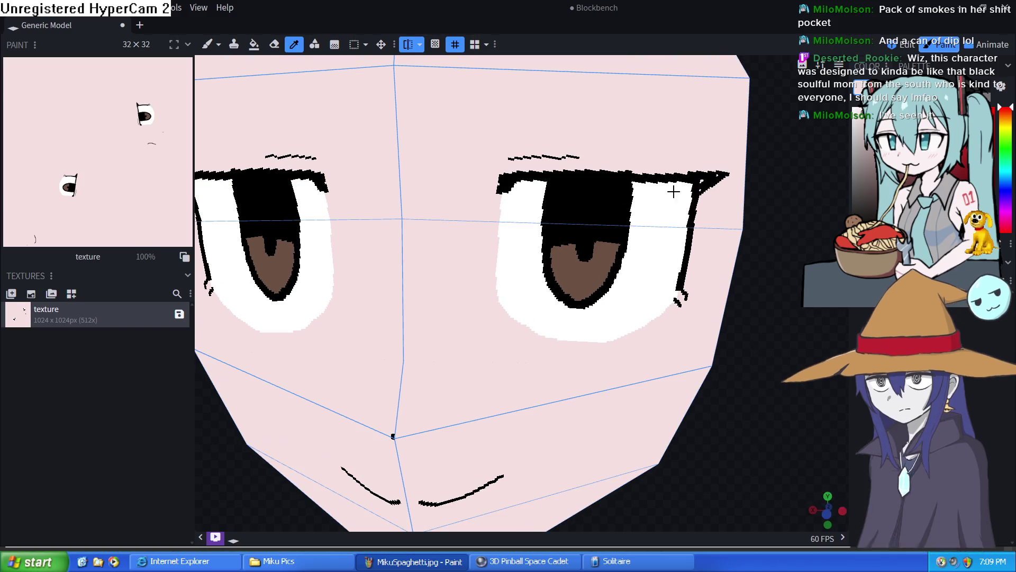
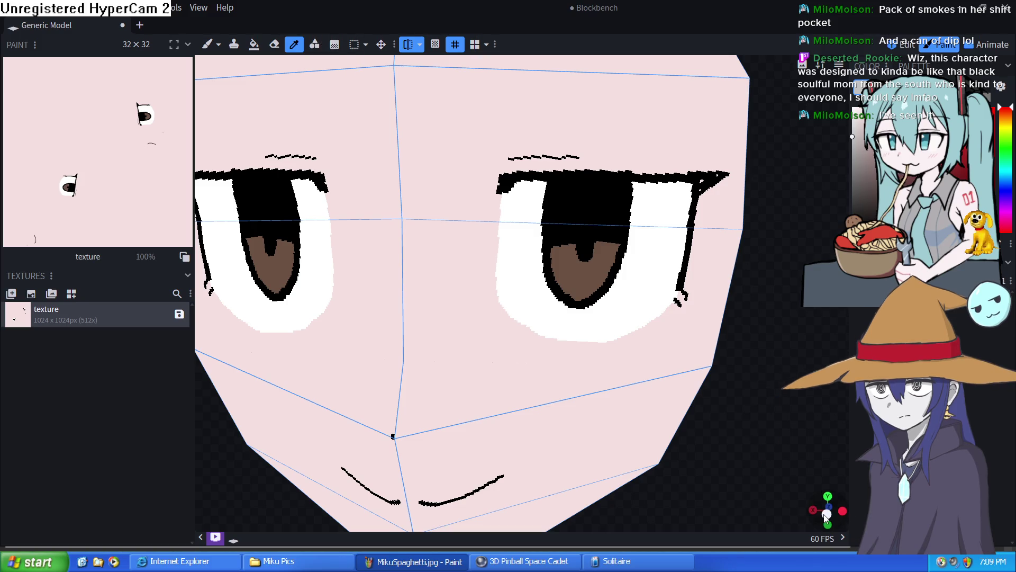
pyautogui.scroll(-5, 436, 162)
pyautogui.scroll(3, 463, 263)
pyautogui.scroll(3, 467, 263)
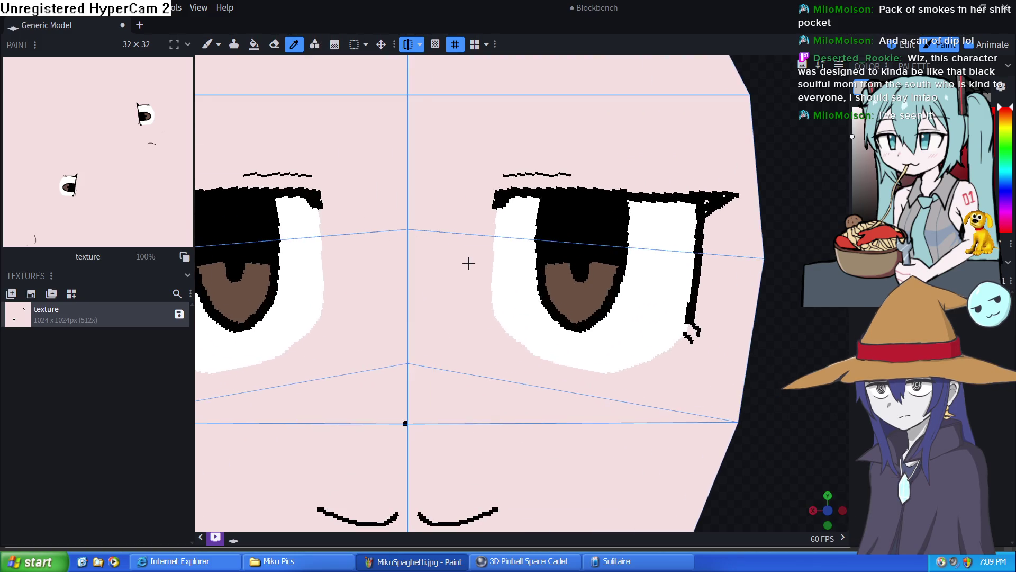
# Step: Brush grey under the upper lashes of both eyes with mirror painting, then fill the leftover white gaps grey
pyautogui.click(205, 45)
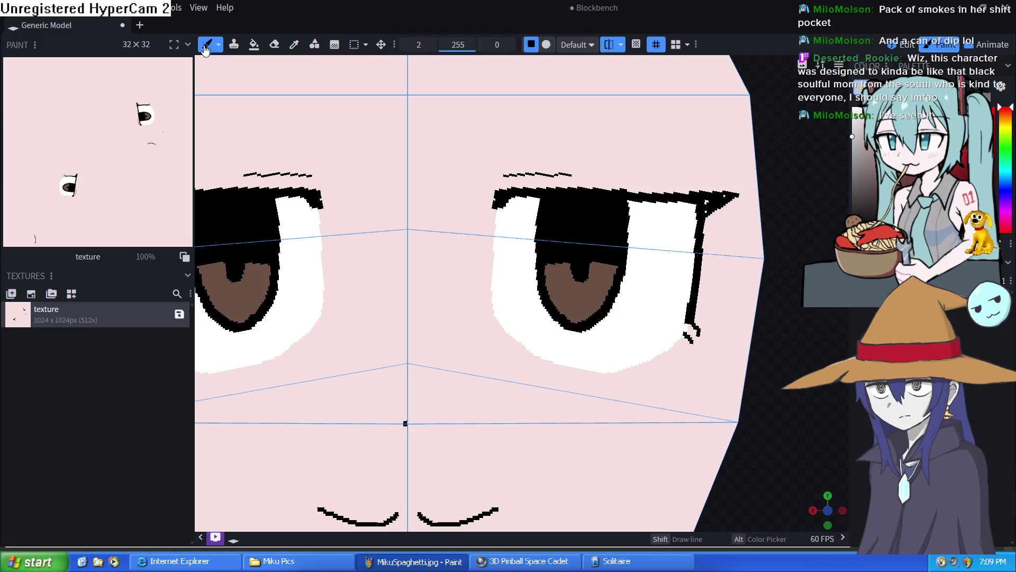
pyautogui.moveTo(628, 212); pyautogui.dragTo(696, 211)
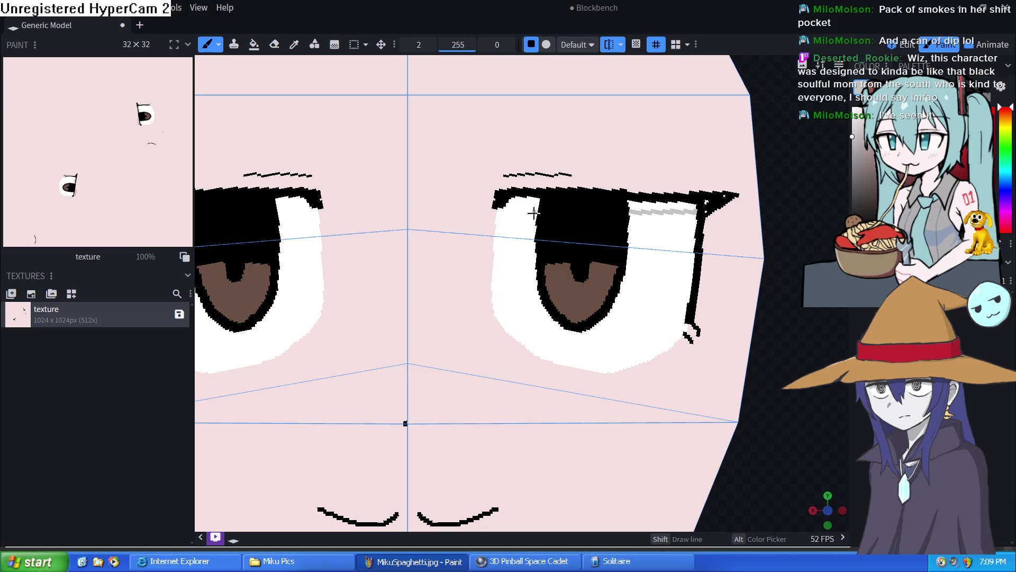
pyautogui.moveTo(535, 214); pyautogui.dragTo(499, 213)
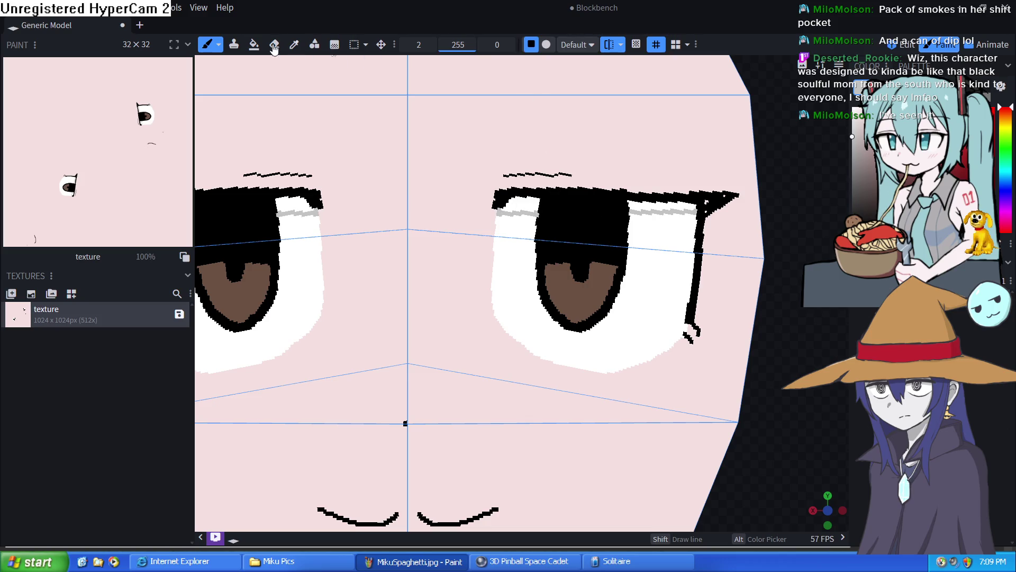
pyautogui.click(254, 44)
pyautogui.click(364, 172)
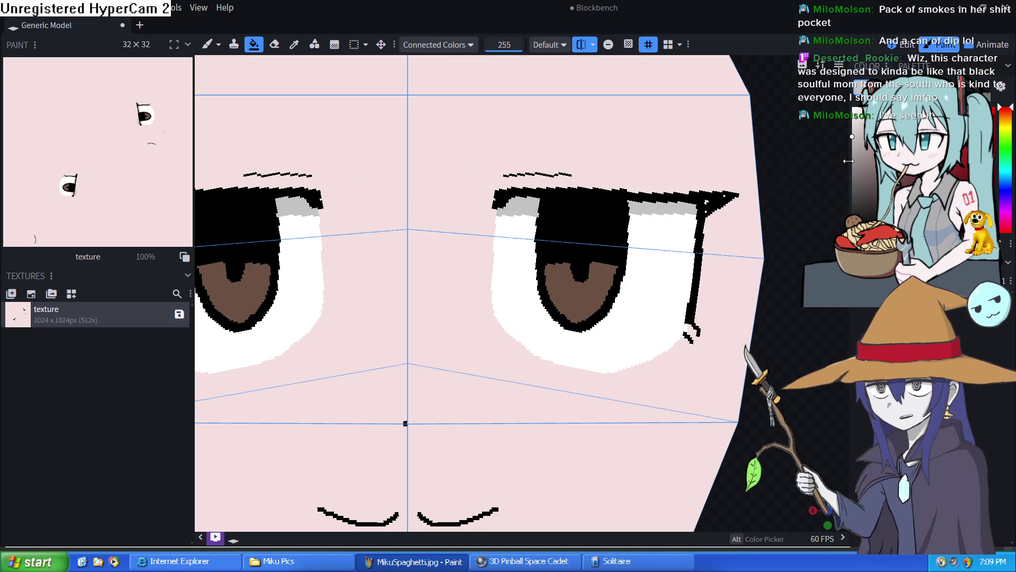
pyautogui.press('b')
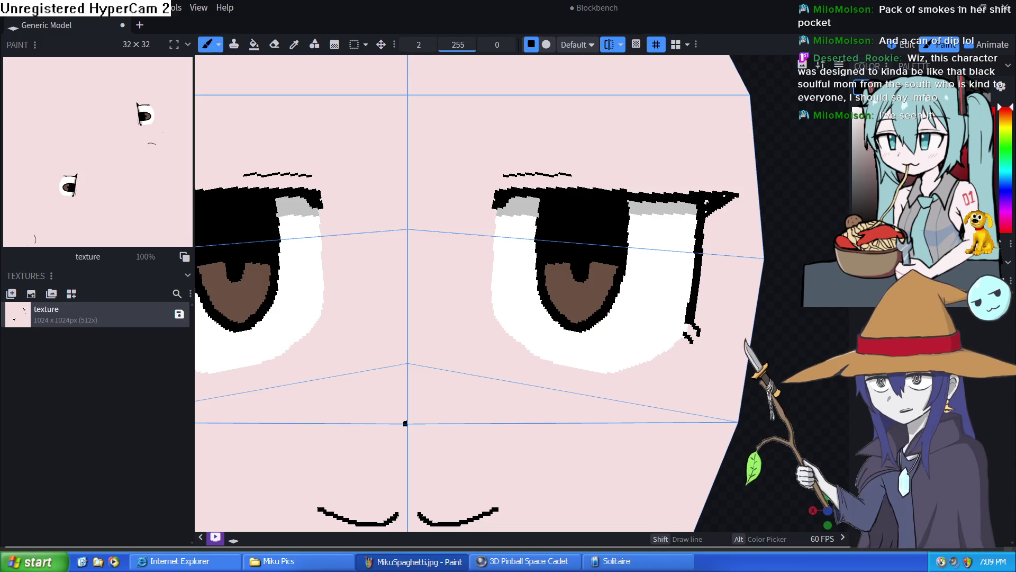
pyautogui.moveTo(429, 50); pyautogui.dragTo(407, 46)
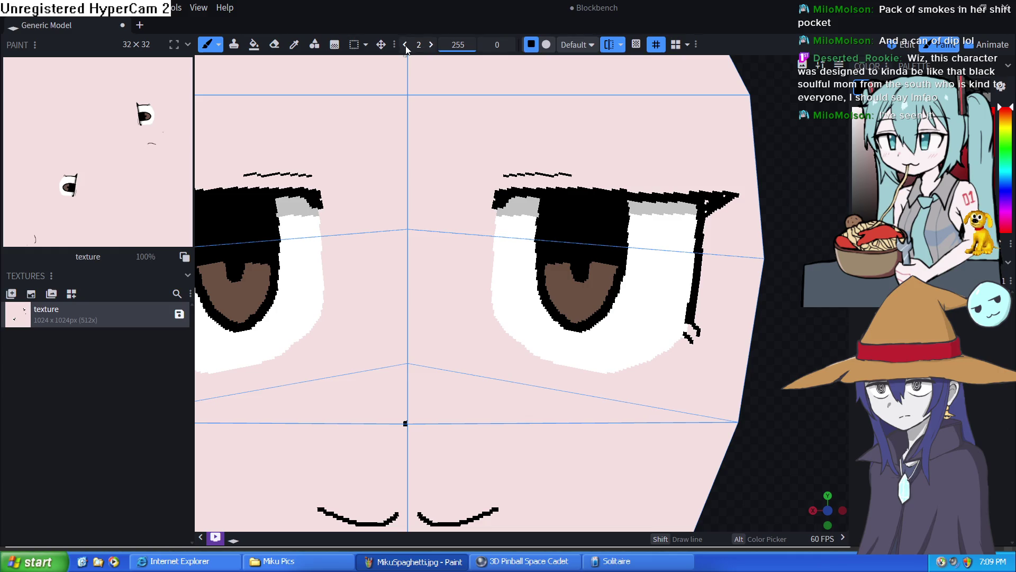
# Step: Extend the brow lines above both eyes, turn off Mirror Paint and dot a white highlight into each eye
pyautogui.moveTo(570, 175); pyautogui.dragTo(649, 180)
pyautogui.click(609, 44)
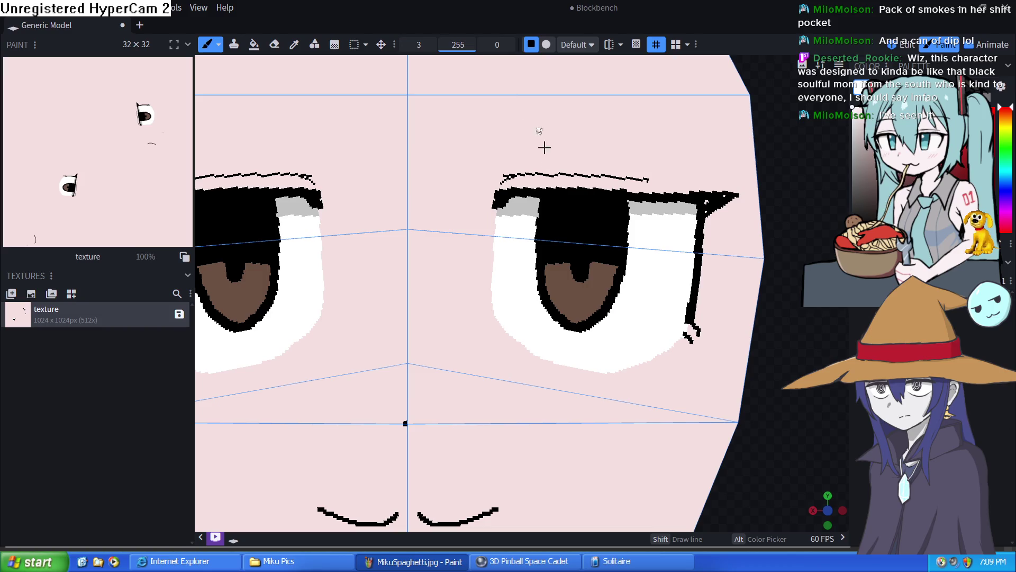
pyautogui.click(551, 216)
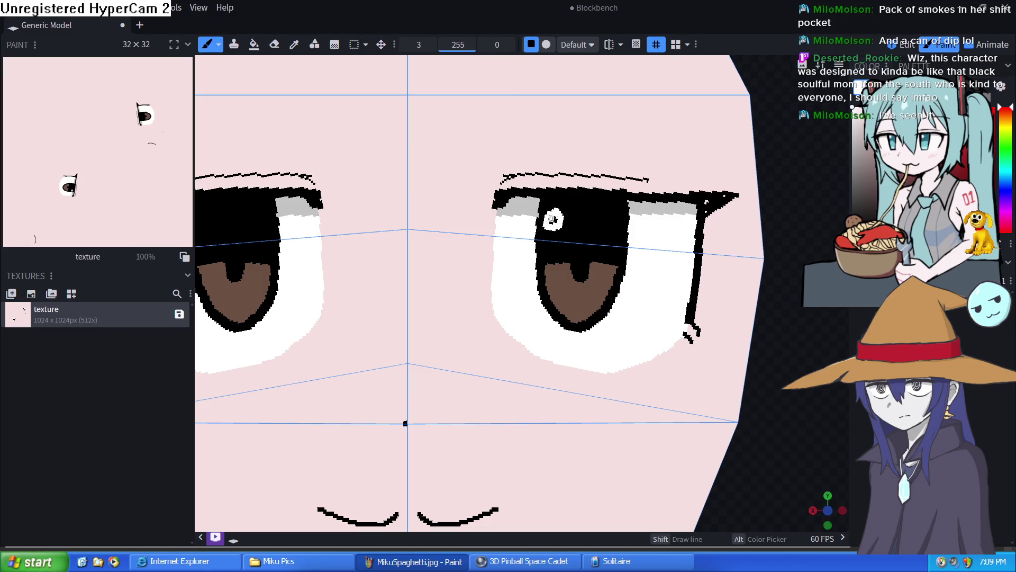
pyautogui.click(202, 215)
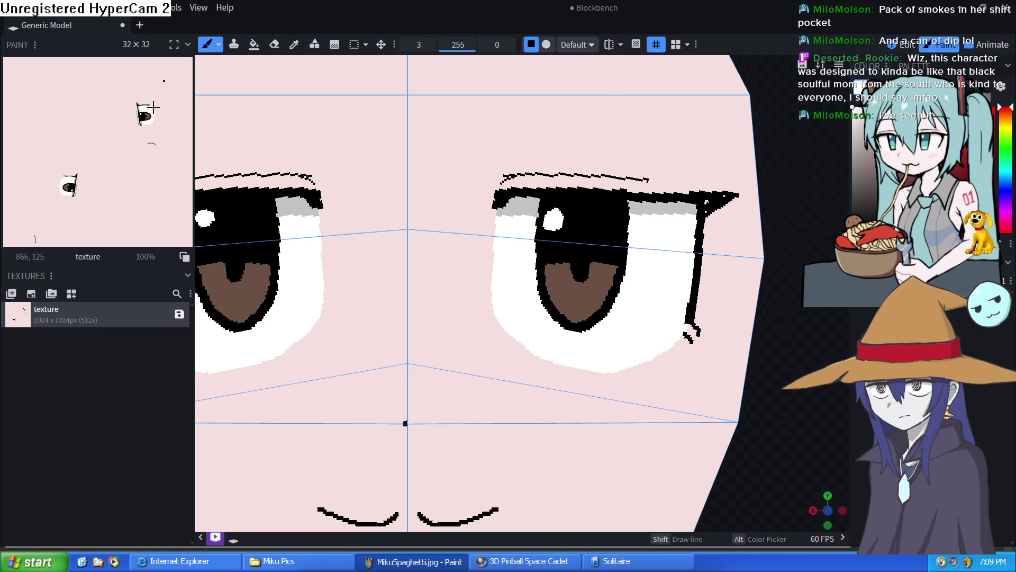
pyautogui.scroll(-3, 488, 294)
pyautogui.scroll(-3, 488, 295)
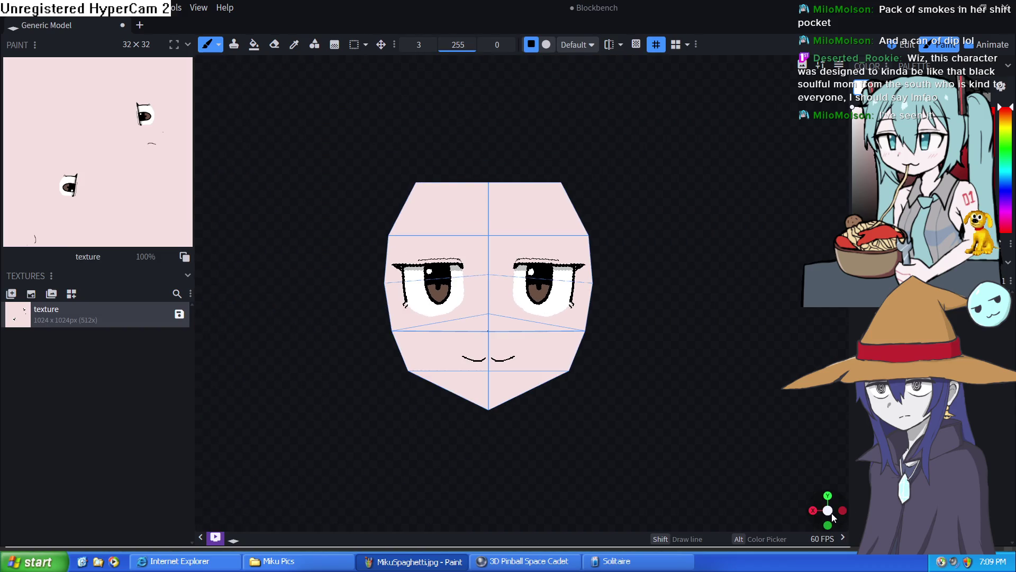
pyautogui.moveTo(848, 514)
pyautogui.mouseDown()
pyautogui.moveTo(778, 513)
pyautogui.moveTo(838, 512)
pyautogui.mouseUp()
pyautogui.scroll(3, 778, 514)
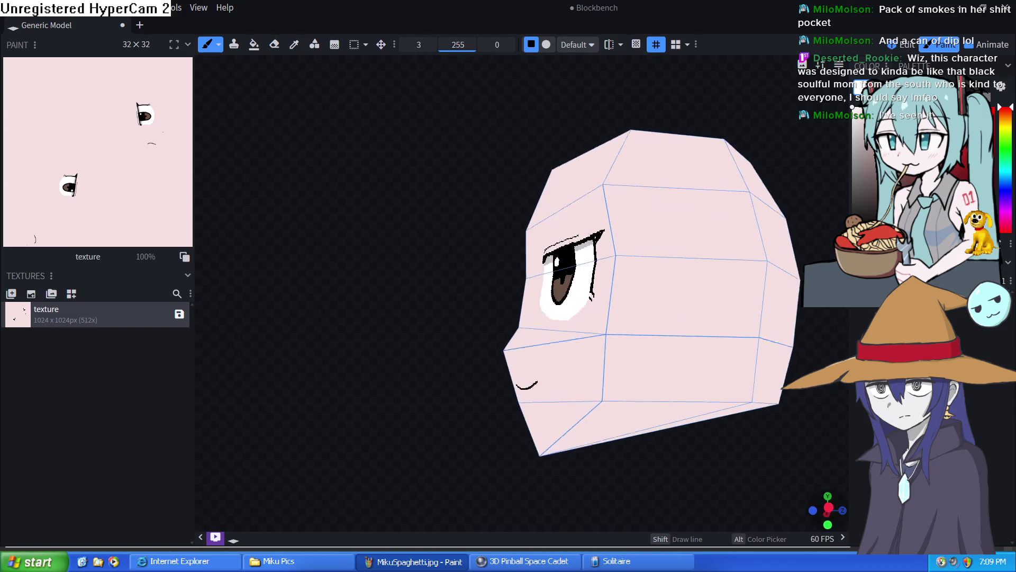
pyautogui.scroll(-2, 826, 513)
pyautogui.click(835, 511)
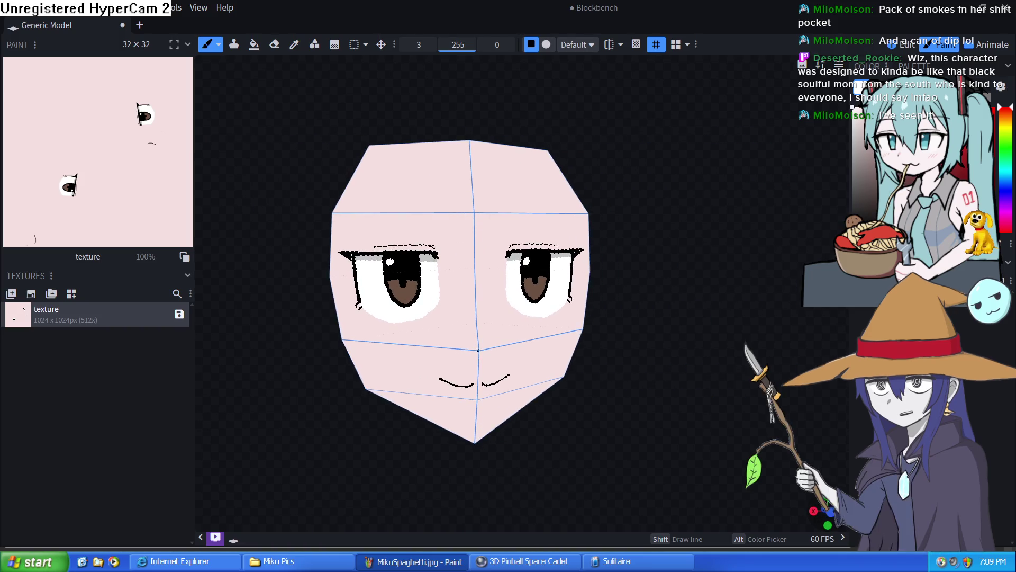
pyautogui.moveTo(749, 426); pyautogui.dragTo(749, 410)
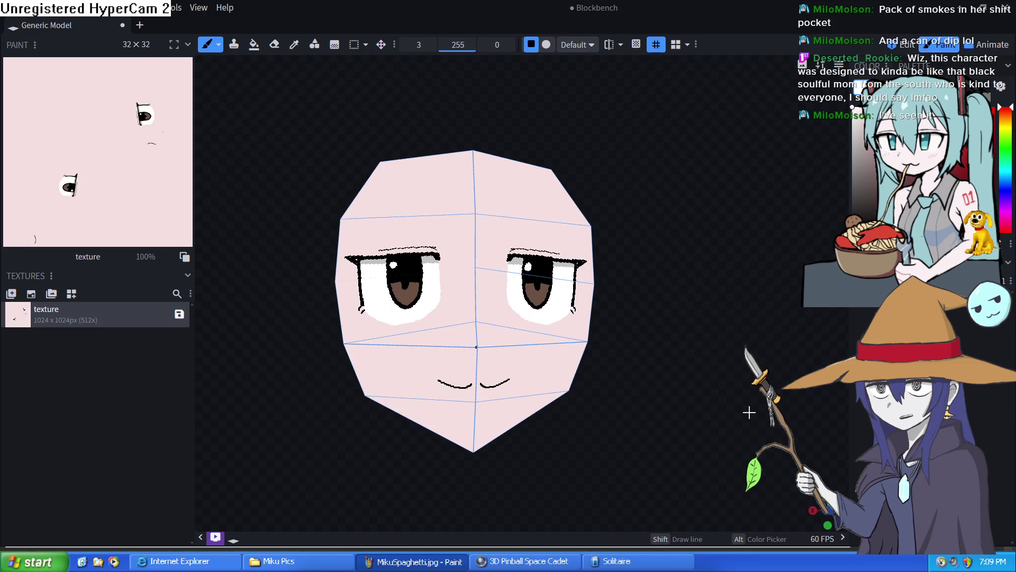
pyautogui.click(907, 44)
pyautogui.moveTo(747, 318)
pyautogui.mouseDown()
pyautogui.moveTo(614, 325)
pyautogui.moveTo(711, 337)
pyautogui.moveTo(686, 287)
pyautogui.mouseUp()
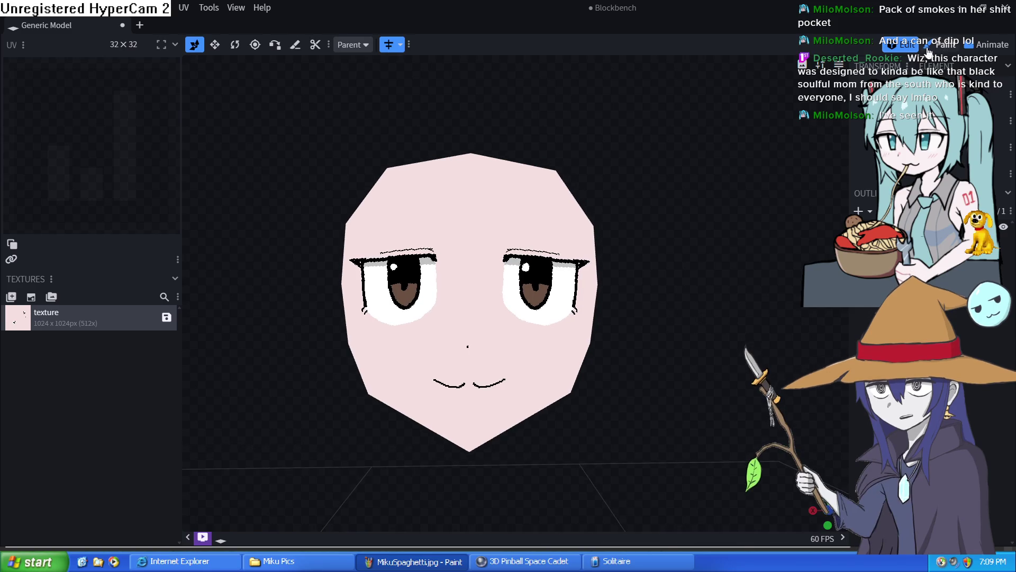
pyautogui.click(945, 45)
pyautogui.scroll(3, 574, 295)
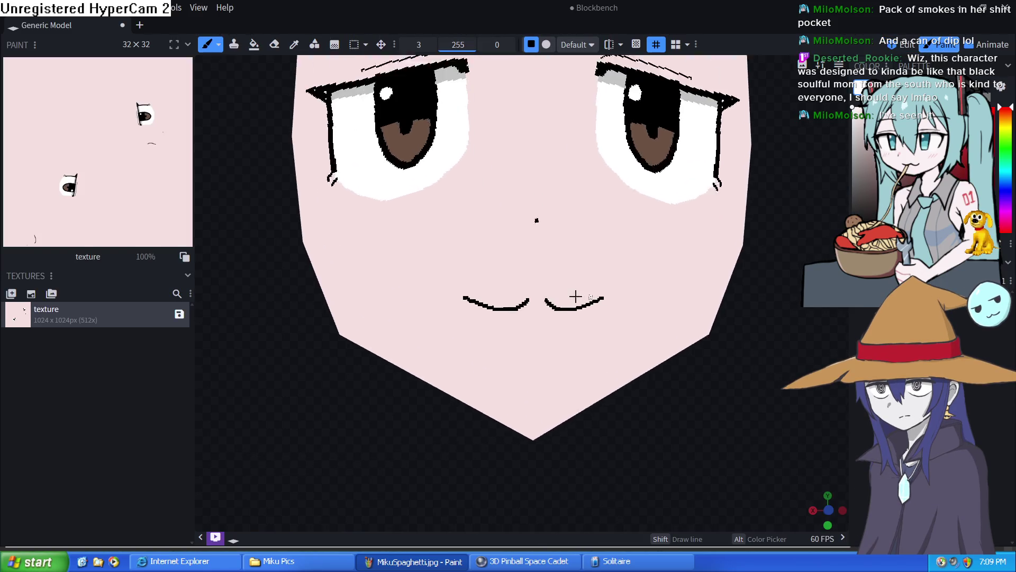
pyautogui.scroll(2, 773, 390)
pyautogui.scroll(1, 592, 109)
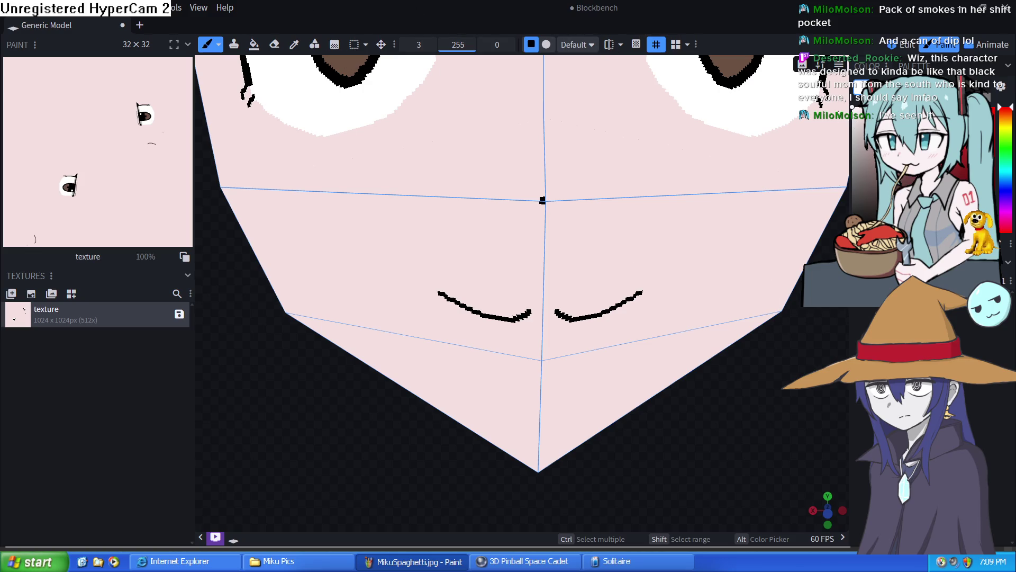
# Step: Sample the skin colour, outline the nose with a 1-pixel brush, undo an accidental darker pink fill and brush the nose pink
pyautogui.click(293, 44)
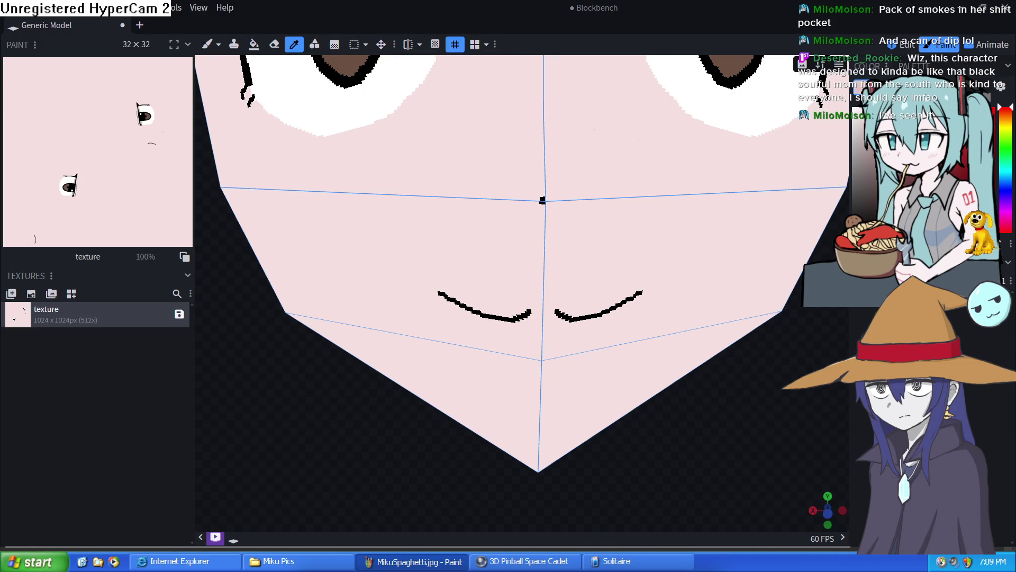
pyautogui.click(206, 46)
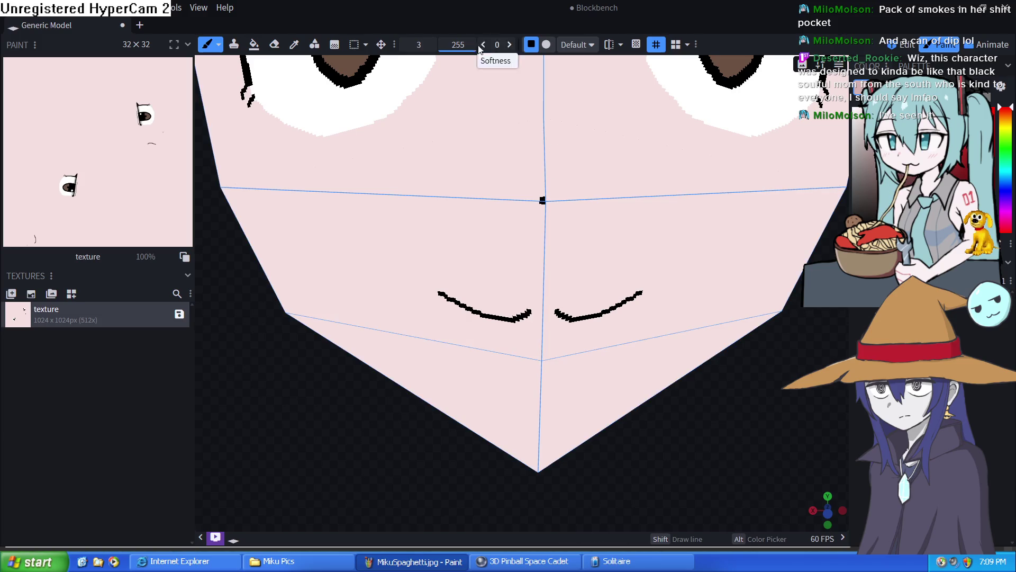
pyautogui.click(404, 44)
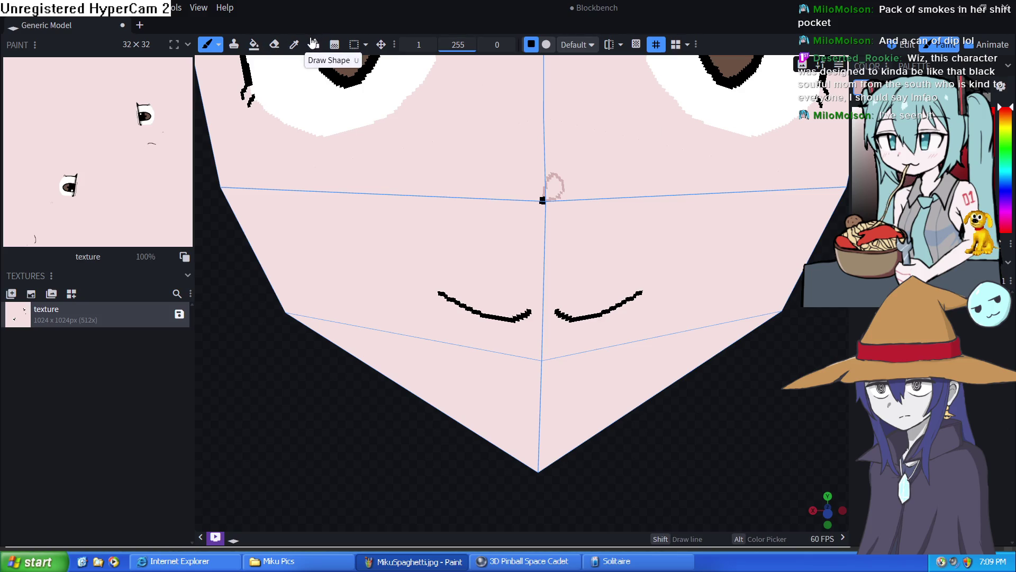
pyautogui.click(253, 45)
pyautogui.click(616, 171)
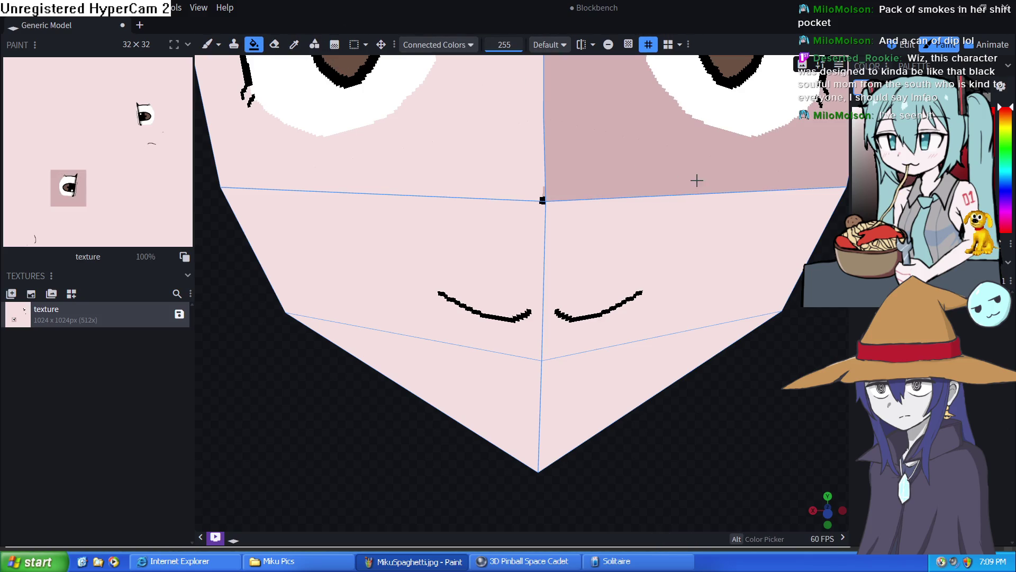
pyautogui.hotkey('ctrl', 'z')
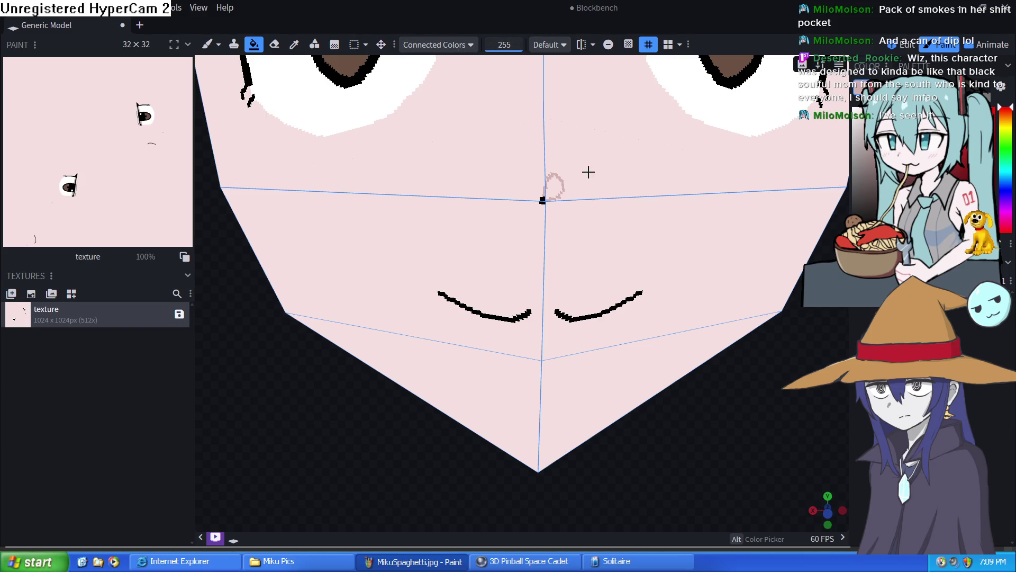
pyautogui.click(207, 45)
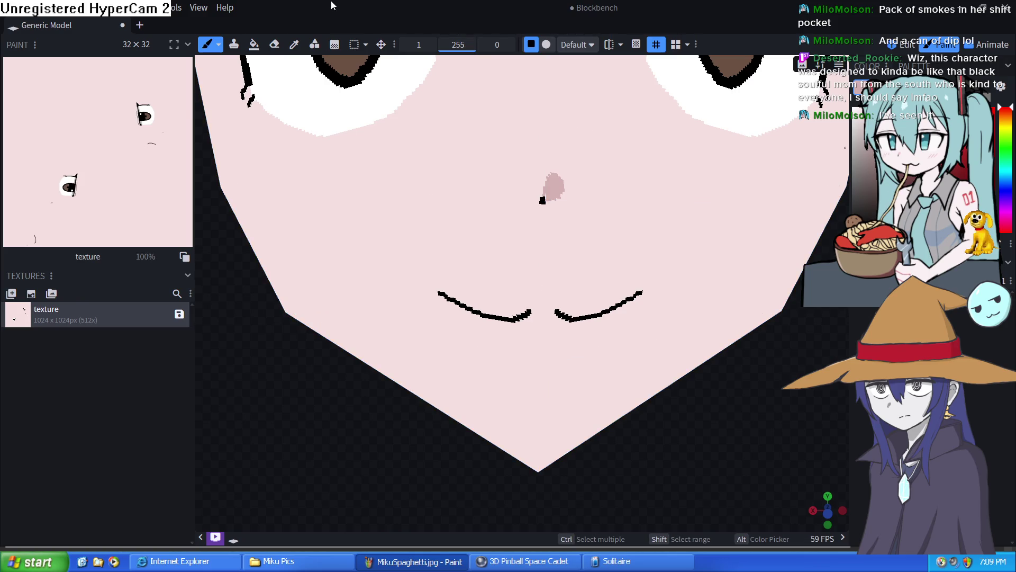
pyautogui.scroll(-2, 704, 310)
pyautogui.scroll(-1, 691, 302)
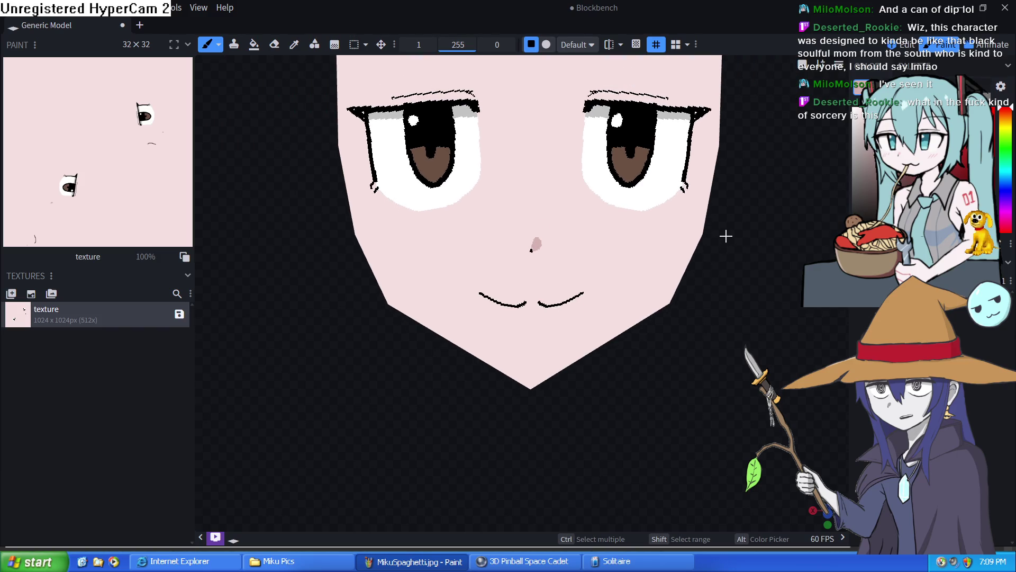
# Step: Select the whole mesh, enable preview Shading and inspect the head in model editing from a three-quarter view
pyautogui.moveTo(726, 236)
pyautogui.mouseDown()
pyautogui.moveTo(743, 241)
pyautogui.moveTo(737, 256)
pyautogui.moveTo(684, 317)
pyautogui.moveTo(671, 278)
pyautogui.moveTo(751, 268)
pyautogui.moveTo(704, 268)
pyautogui.moveTo(683, 254)
pyautogui.moveTo(692, 269)
pyautogui.mouseUp()
pyautogui.scroll(1, 694, 268)
pyautogui.scroll(-1, 640, 281)
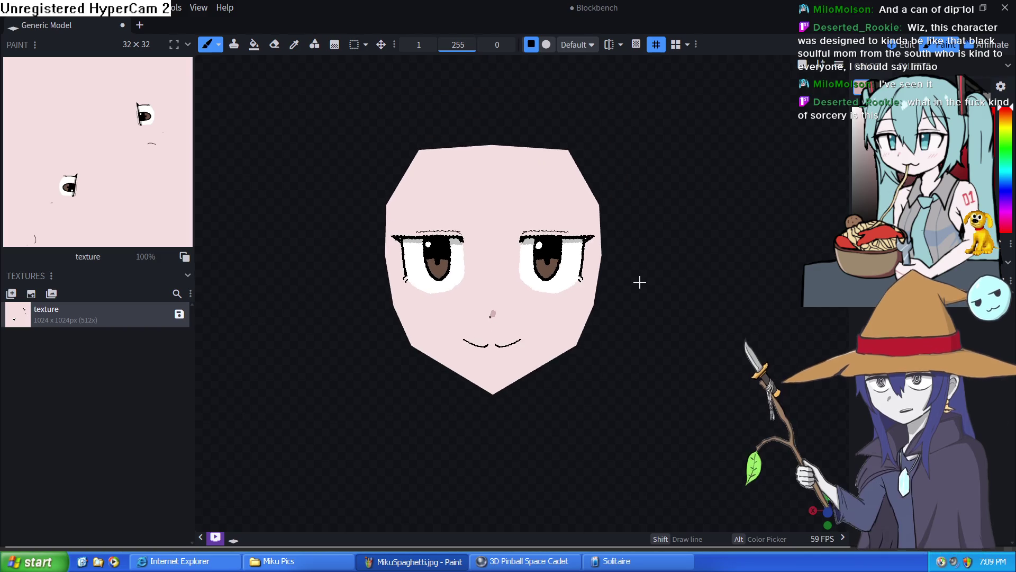
pyautogui.scroll(1, 635, 282)
pyautogui.scroll(1, 630, 294)
pyautogui.scroll(-1, 635, 311)
pyautogui.scroll(1, 640, 316)
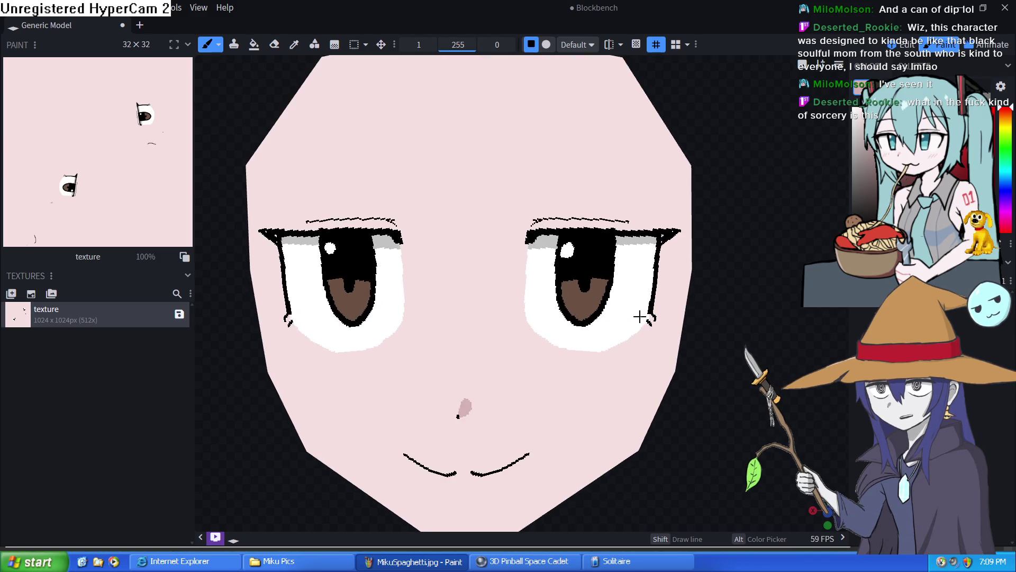
pyautogui.scroll(-1, 640, 315)
pyautogui.scroll(-1, 638, 316)
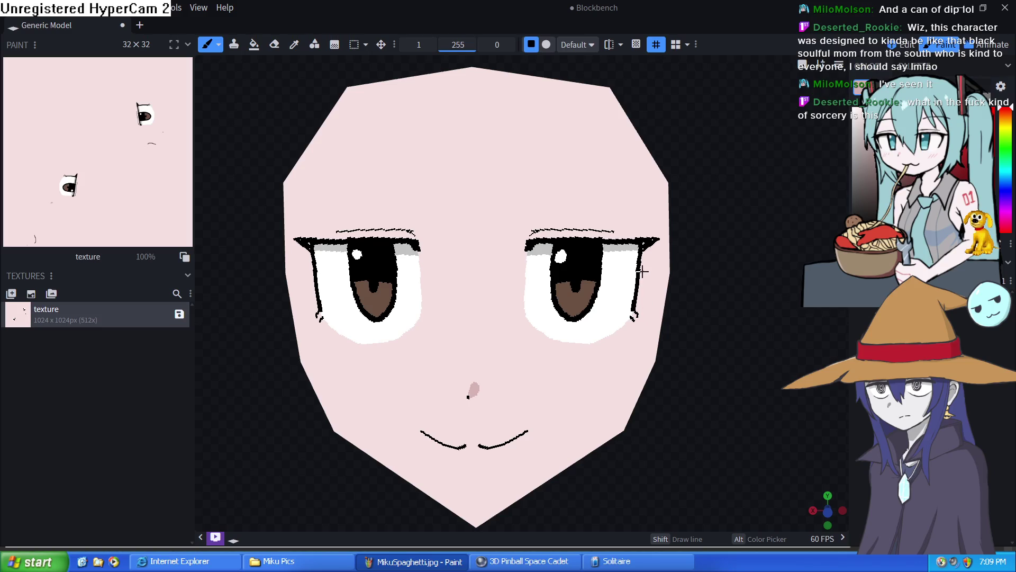
pyautogui.scroll(-3, 642, 288)
pyautogui.scroll(1, 644, 288)
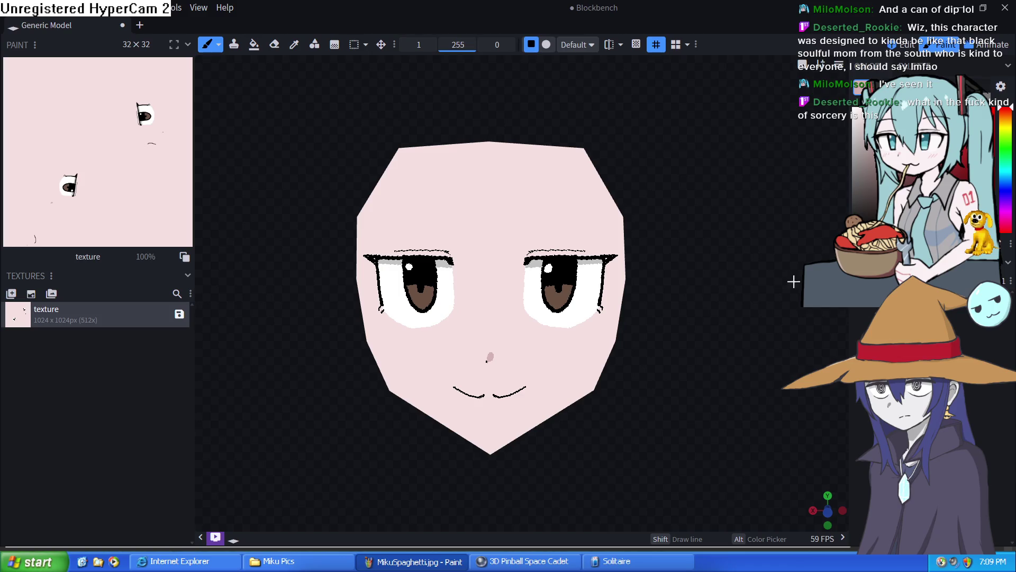
pyautogui.hotkey('ctrl', 'a')
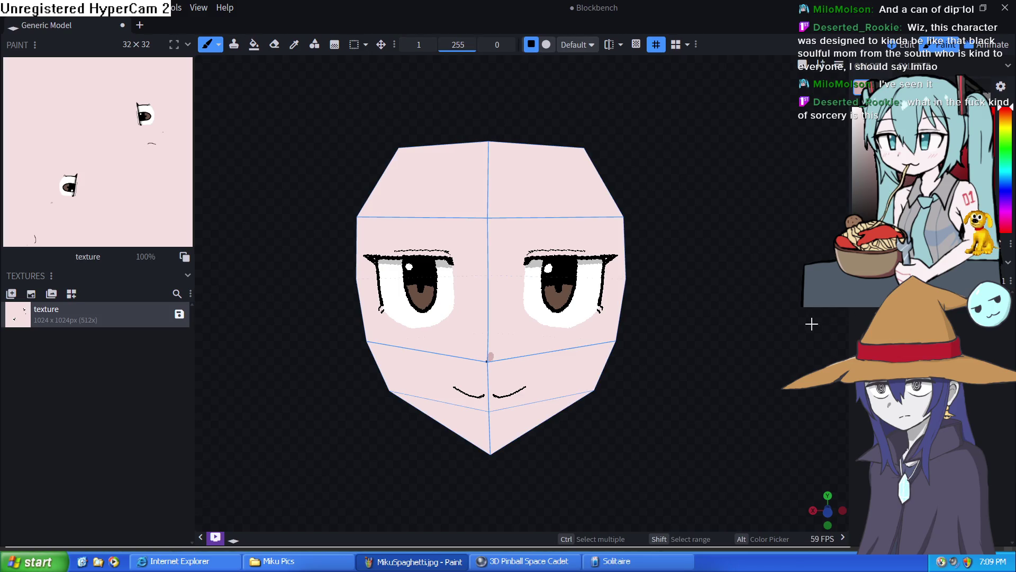
pyautogui.click(829, 71)
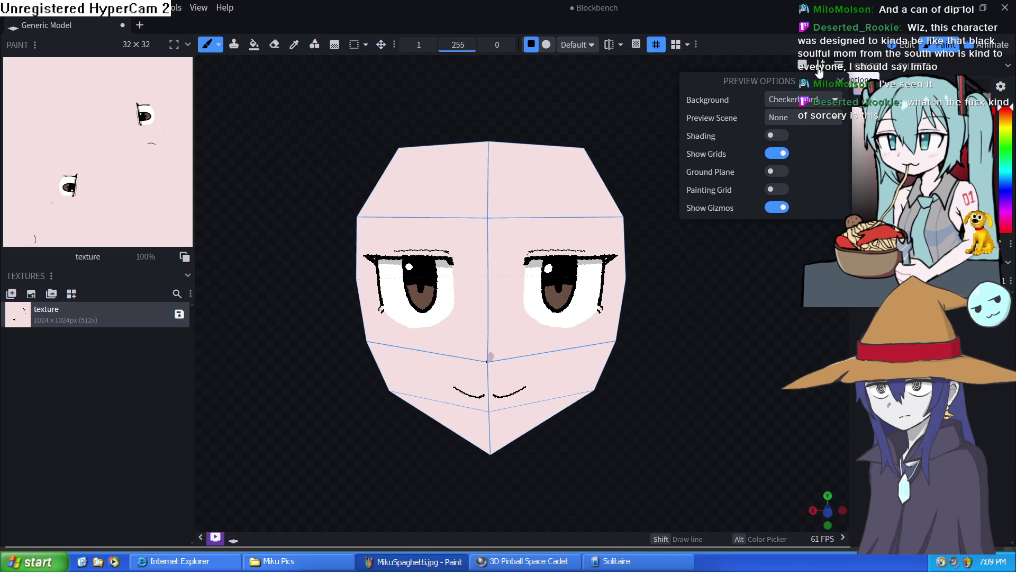
pyautogui.click(773, 138)
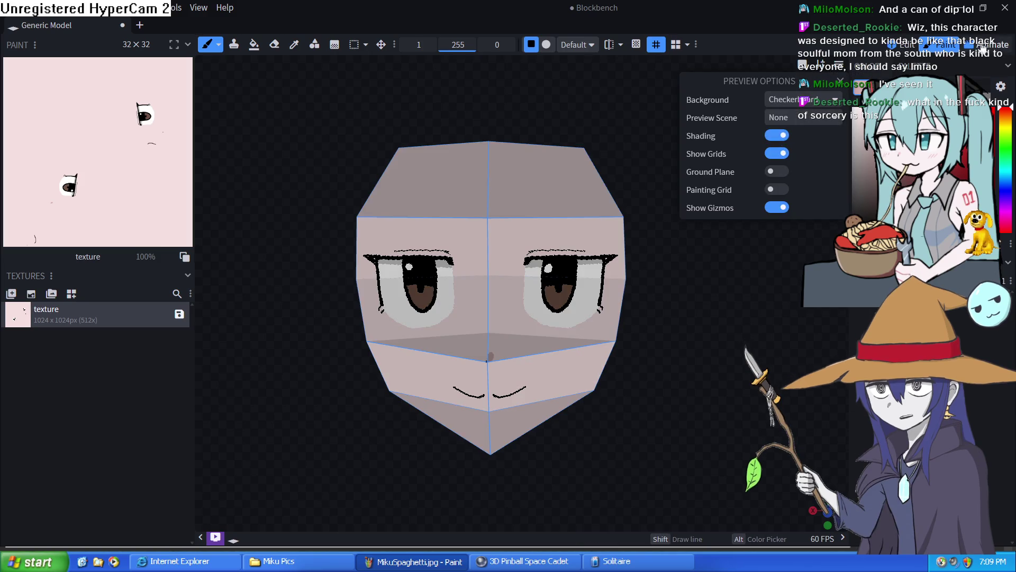
pyautogui.click(906, 45)
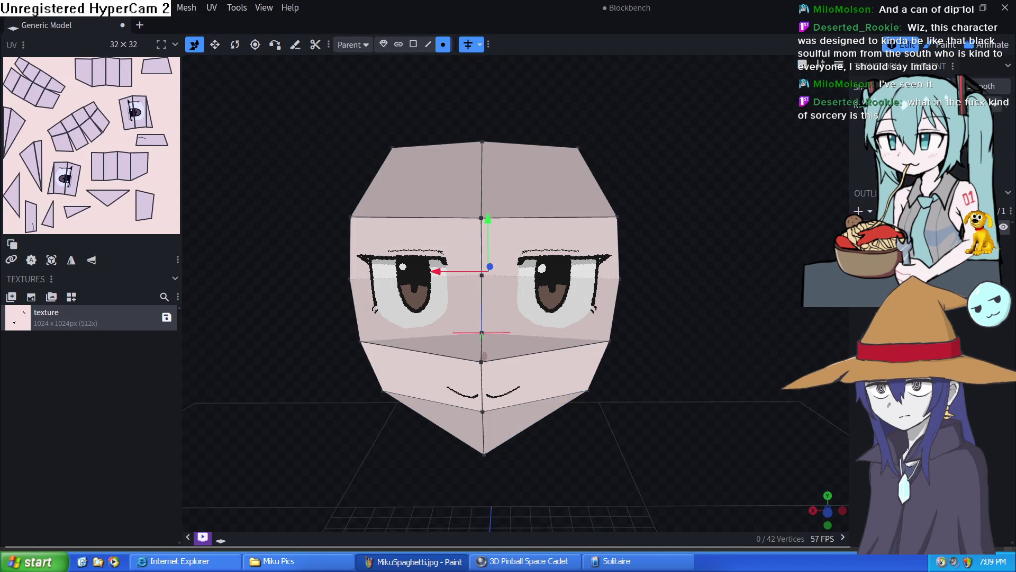
pyautogui.moveTo(705, 267)
pyautogui.mouseDown()
pyautogui.moveTo(670, 258)
pyautogui.moveTo(690, 248)
pyautogui.moveTo(858, 328)
pyautogui.moveTo(827, 401)
pyautogui.moveTo(673, 408)
pyautogui.moveTo(804, 411)
pyautogui.mouseUp()
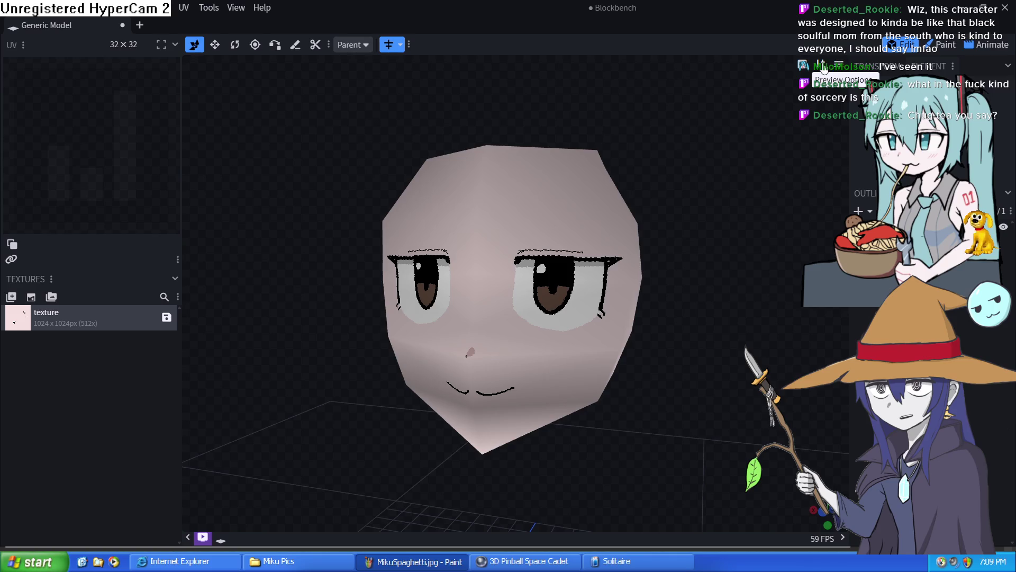
# Step: Turn preview Shading back off so the pink skin renders flat and even
pyautogui.click(822, 68)
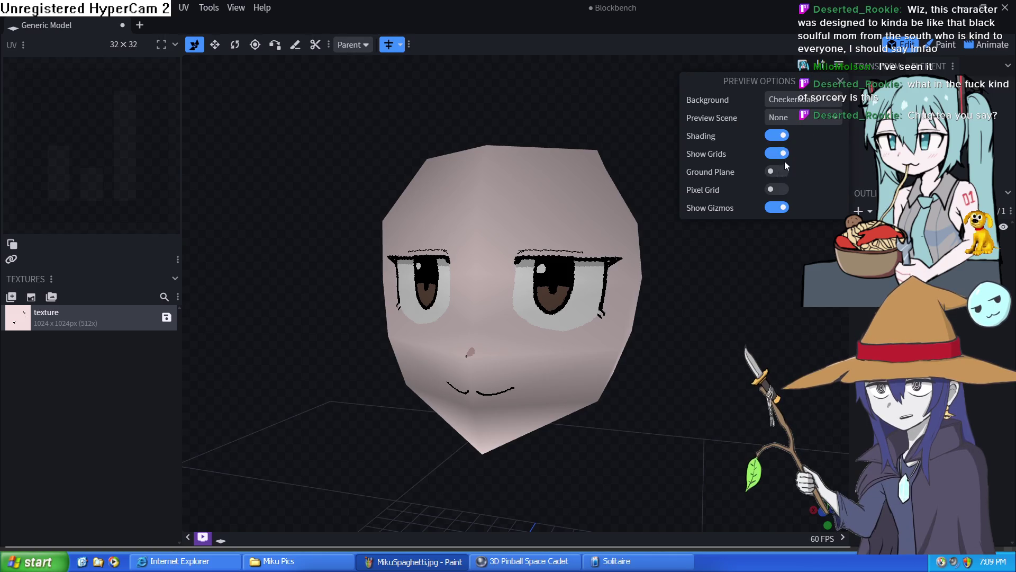
pyautogui.click(777, 135)
pyautogui.moveTo(716, 258)
pyautogui.mouseDown()
pyautogui.moveTo(761, 271)
pyautogui.moveTo(800, 239)
pyautogui.moveTo(788, 282)
pyautogui.moveTo(740, 254)
pyautogui.moveTo(759, 247)
pyautogui.moveTo(762, 262)
pyautogui.moveTo(730, 250)
pyautogui.moveTo(733, 240)
pyautogui.moveTo(588, 258)
pyautogui.moveTo(826, 261)
pyautogui.mouseUp()
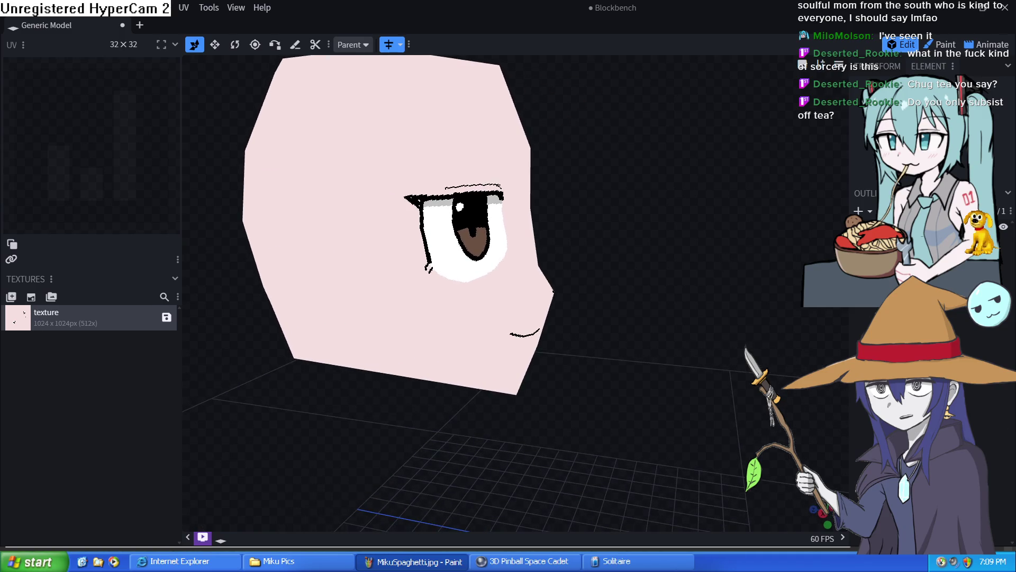
# Step: Return to texture painting and set the Fill Bucket to cover one whole Face per click
pyautogui.click(985, 226)
pyautogui.click(945, 45)
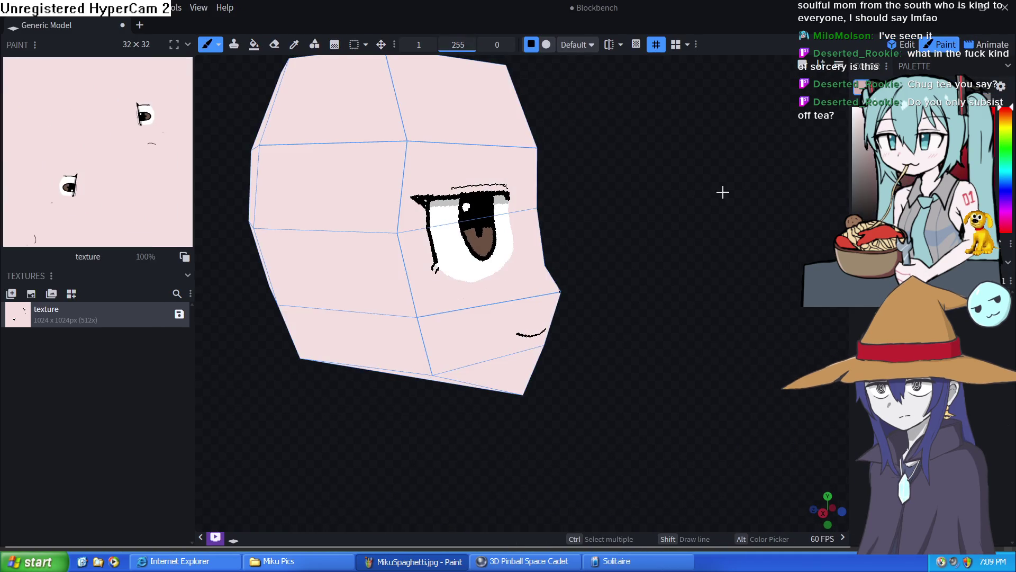
pyautogui.moveTo(722, 191)
pyautogui.mouseDown()
pyautogui.moveTo(624, 218)
pyautogui.moveTo(426, 191)
pyautogui.mouseUp()
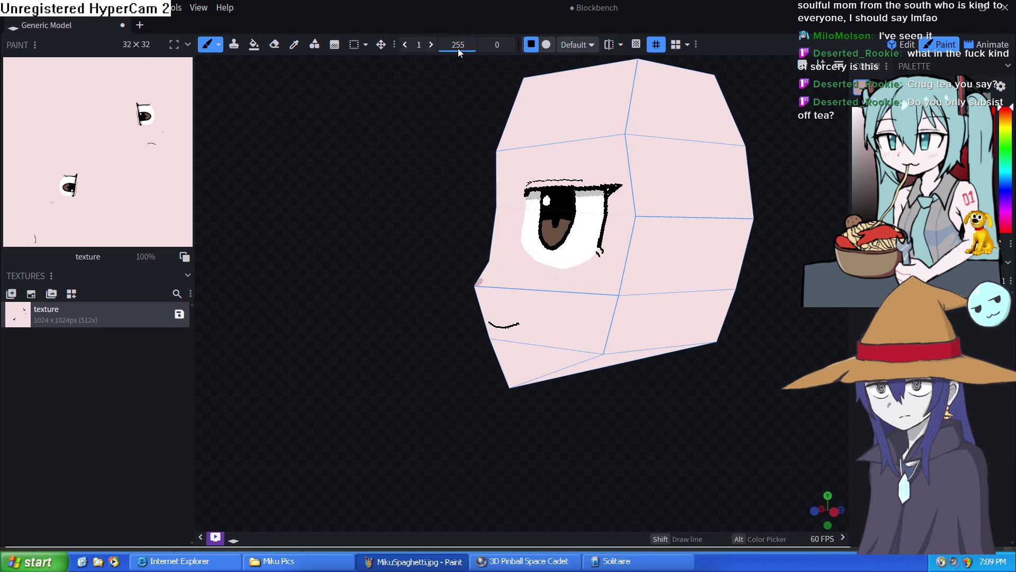
pyautogui.click(253, 45)
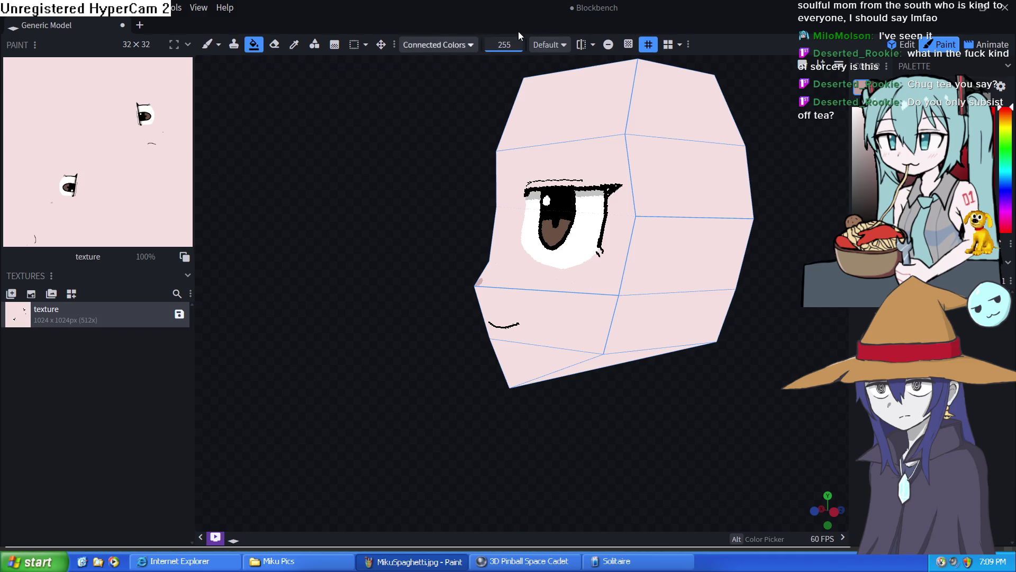
pyautogui.click(466, 45)
pyautogui.click(447, 61)
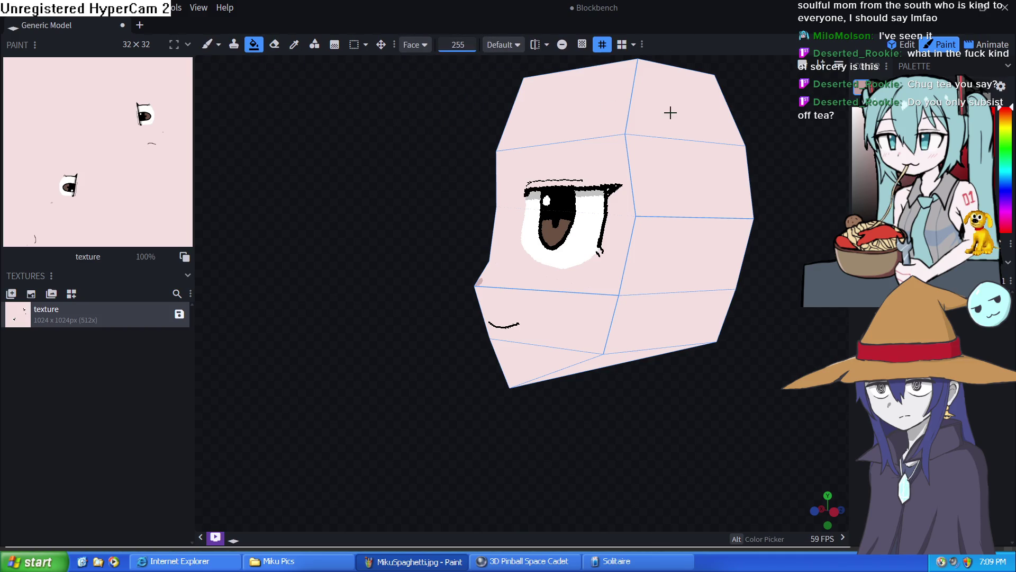
# Step: Fill the top-right, right-side, lower and top-left head faces darker pink one at a time
pyautogui.click(669, 111)
pyautogui.click(683, 168)
pyautogui.click(682, 223)
pyautogui.click(675, 309)
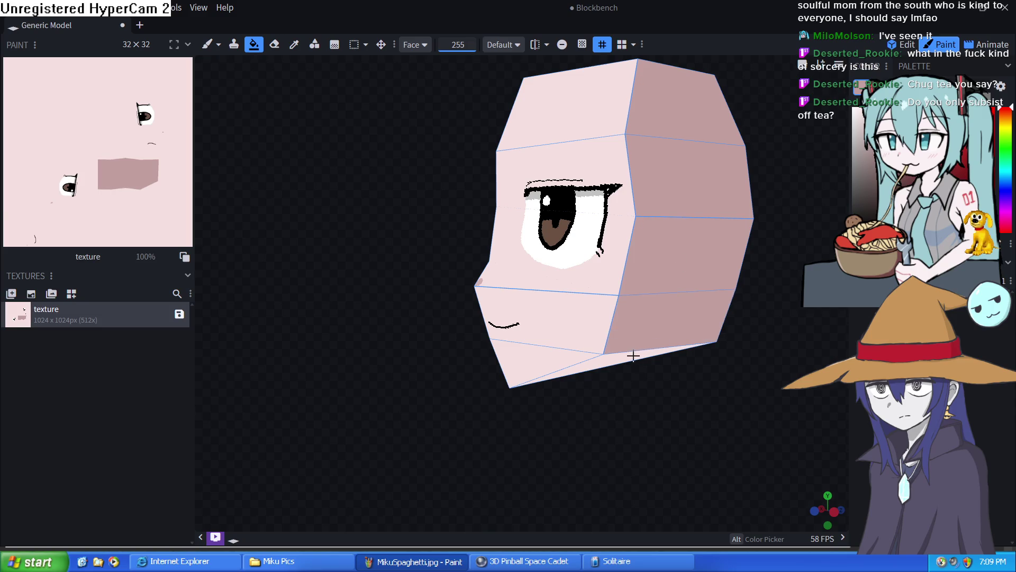
pyautogui.click(634, 356)
pyautogui.moveTo(476, 379)
pyautogui.mouseDown()
pyautogui.moveTo(489, 358)
pyautogui.moveTo(672, 363)
pyautogui.moveTo(382, 123)
pyautogui.mouseUp()
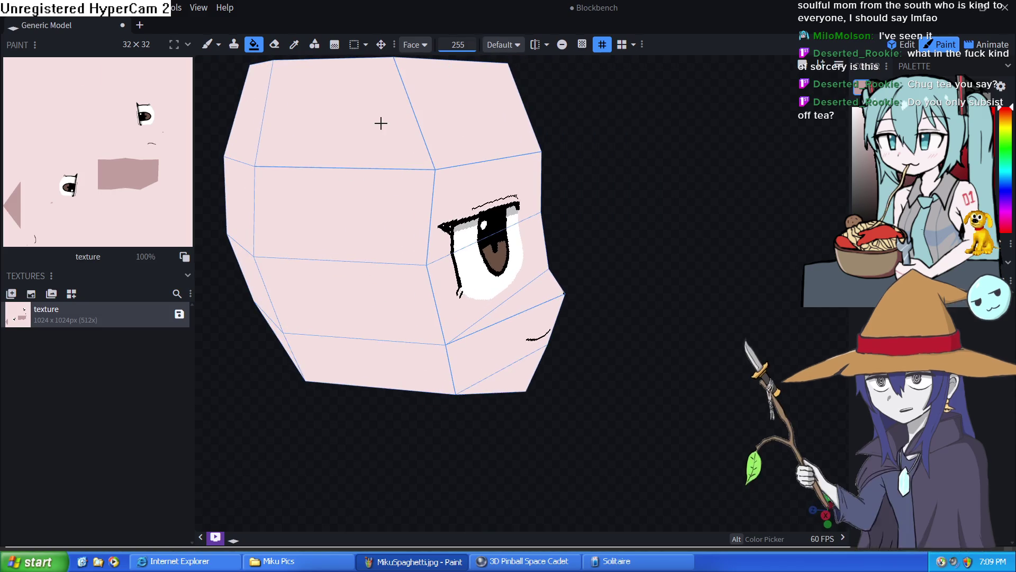
pyautogui.click(355, 209)
pyautogui.click(362, 275)
pyautogui.click(389, 356)
# Step: Fill the lower-front, bottom, back, top and remaining lower head faces darker pink while orbiting
pyautogui.moveTo(434, 444); pyautogui.dragTo(405, 323)
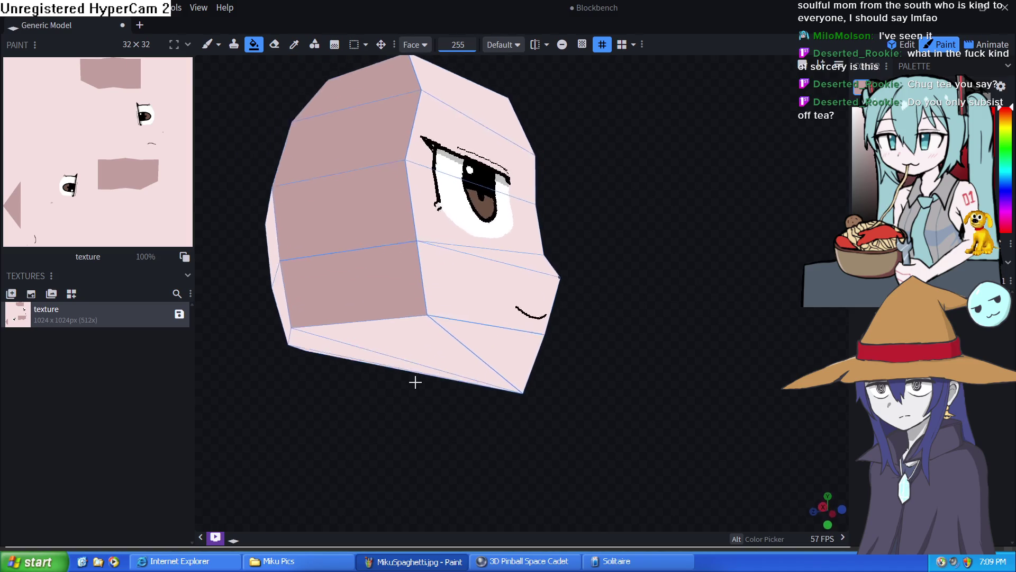
pyautogui.click(405, 323)
pyautogui.click(395, 350)
pyautogui.click(397, 365)
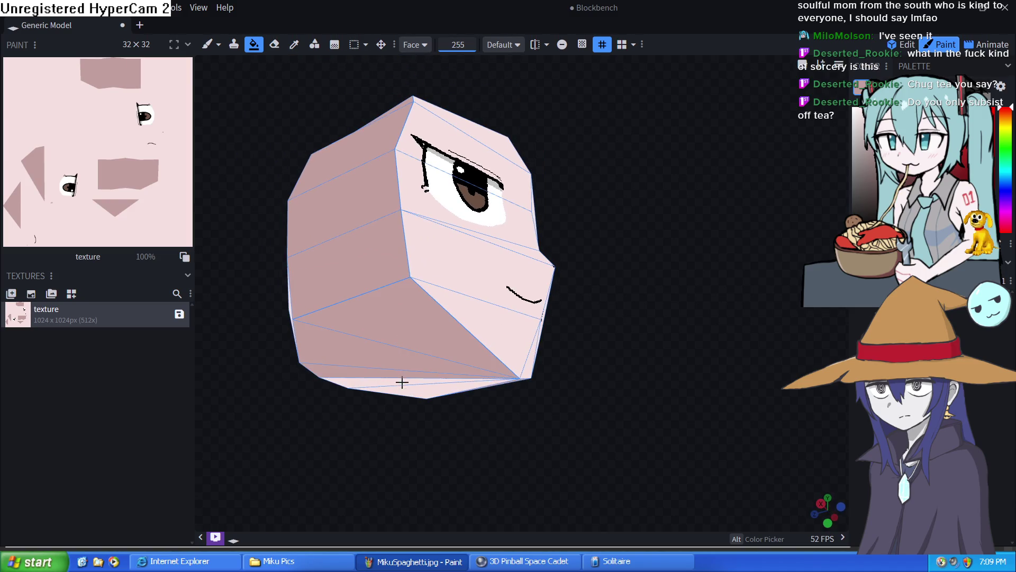
pyautogui.click(412, 391)
pyautogui.moveTo(412, 392)
pyautogui.mouseDown()
pyautogui.moveTo(454, 410)
pyautogui.moveTo(392, 460)
pyautogui.moveTo(385, 510)
pyautogui.moveTo(257, 490)
pyautogui.moveTo(159, 503)
pyautogui.mouseUp()
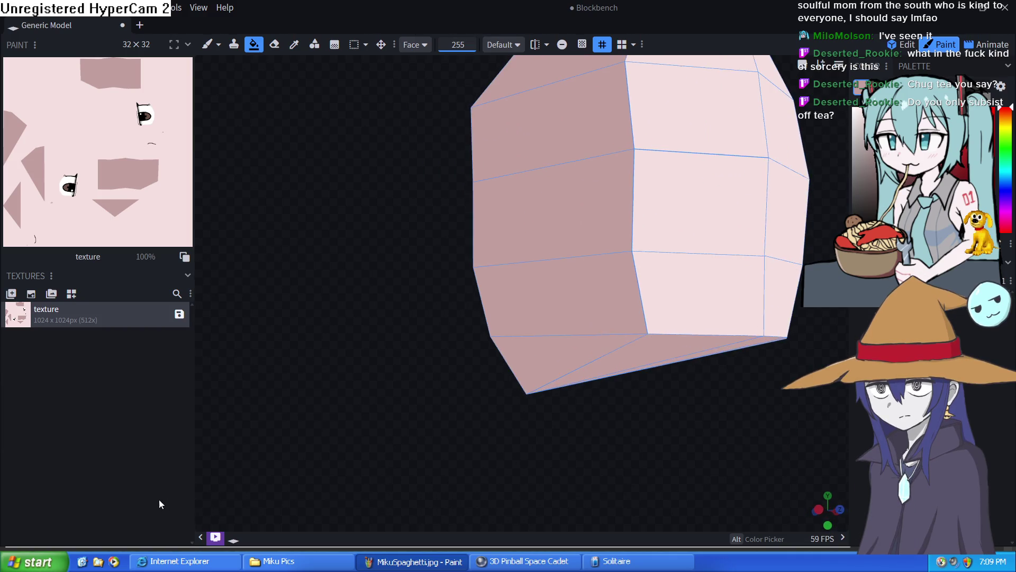
pyautogui.click(757, 299)
pyautogui.click(715, 203)
pyautogui.click(698, 111)
pyautogui.moveTo(712, 272)
pyautogui.mouseDown()
pyautogui.moveTo(693, 450)
pyautogui.moveTo(665, 348)
pyautogui.mouseUp()
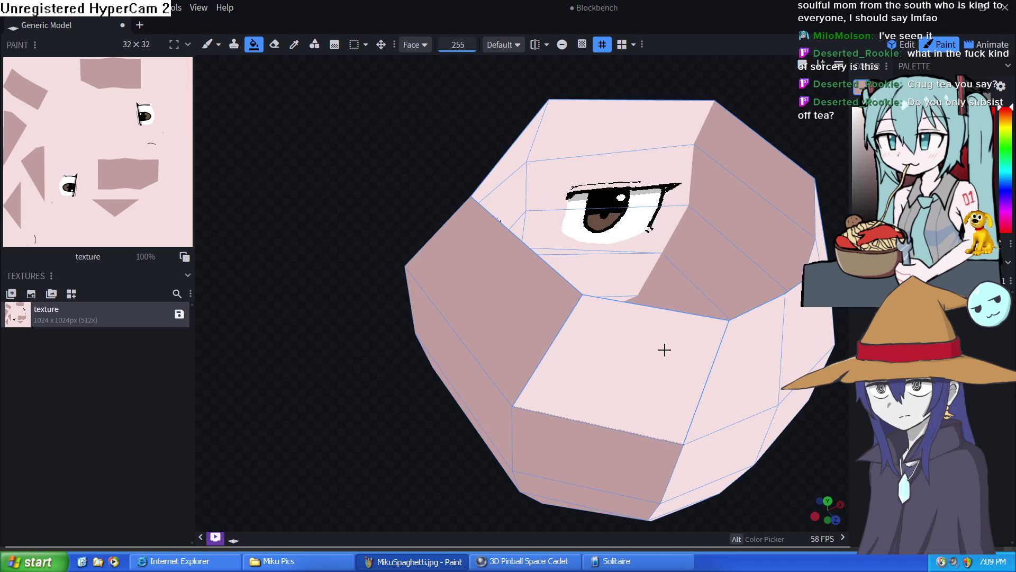
pyautogui.click(664, 347)
pyautogui.click(729, 364)
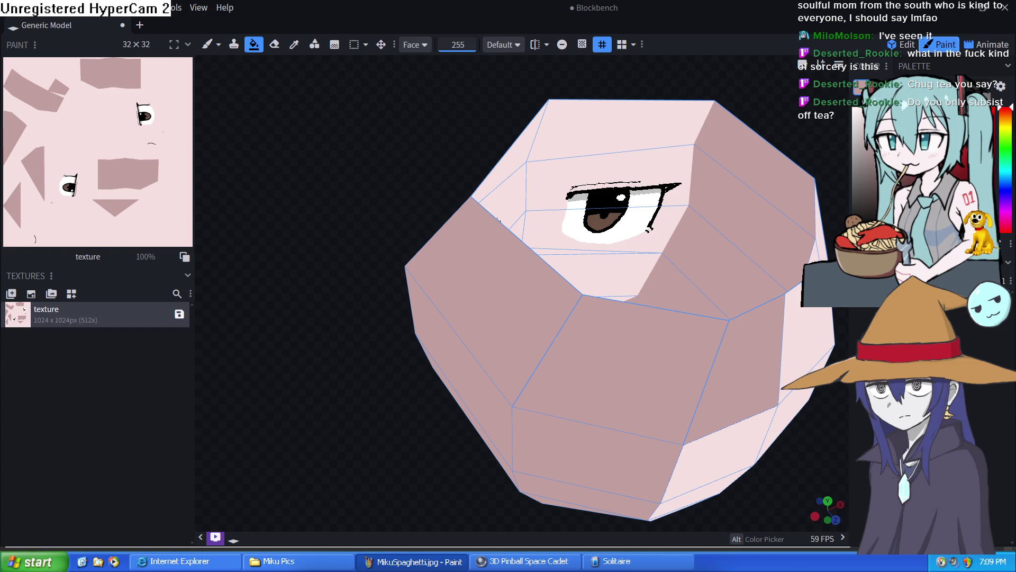
# Step: Fill the lower-right faces, the run of front faces and the light bottom face darker pink
pyautogui.moveTo(703, 243)
pyautogui.mouseDown()
pyautogui.moveTo(676, 171)
pyautogui.moveTo(685, 193)
pyautogui.mouseUp()
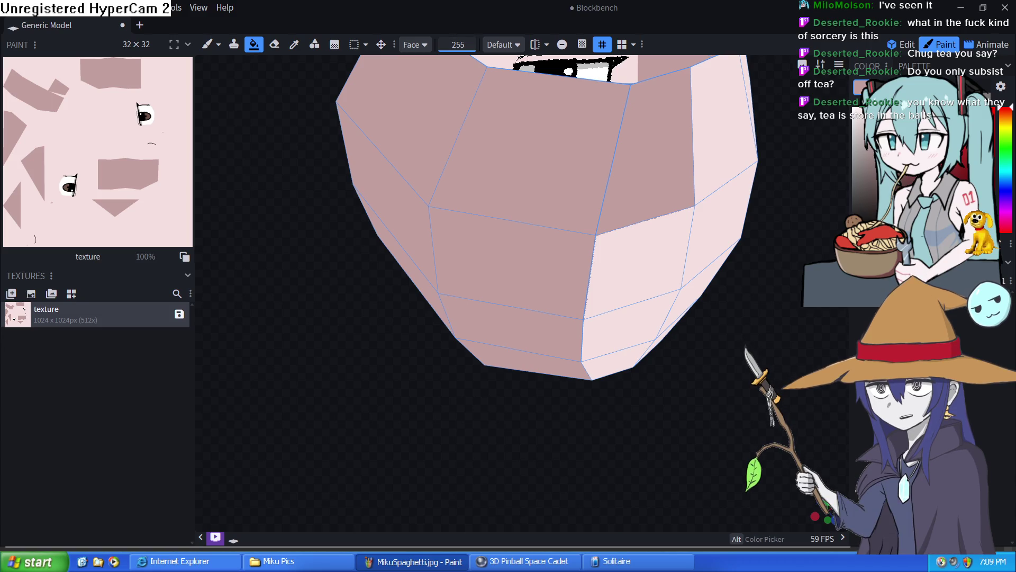
pyautogui.moveTo(656, 256)
pyautogui.mouseDown()
pyautogui.moveTo(647, 329)
pyautogui.moveTo(673, 319)
pyautogui.mouseUp()
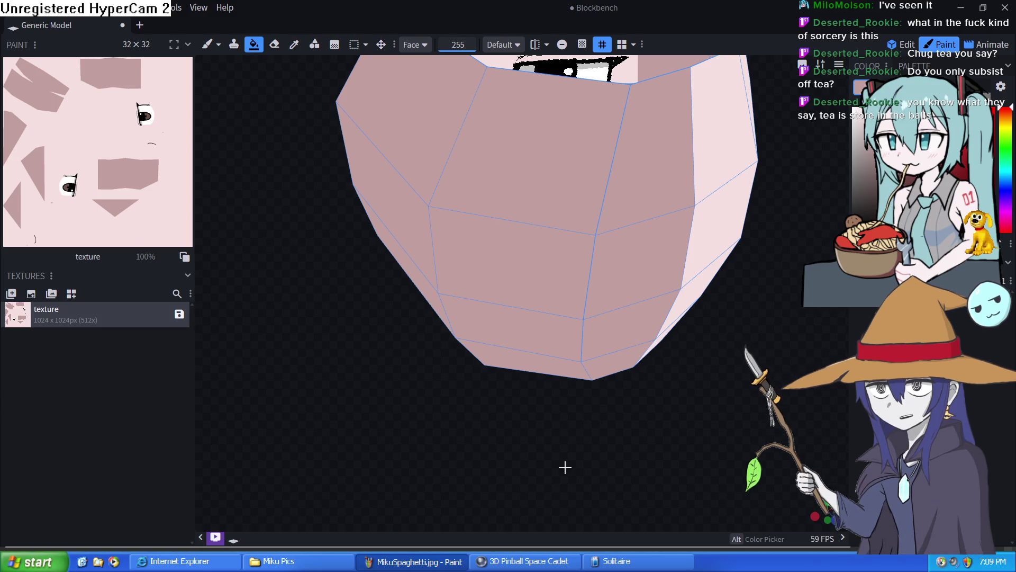
pyautogui.moveTo(601, 417); pyautogui.dragTo(565, 388)
pyautogui.scroll(-2, 566, 388)
pyautogui.scroll(-3, 531, 349)
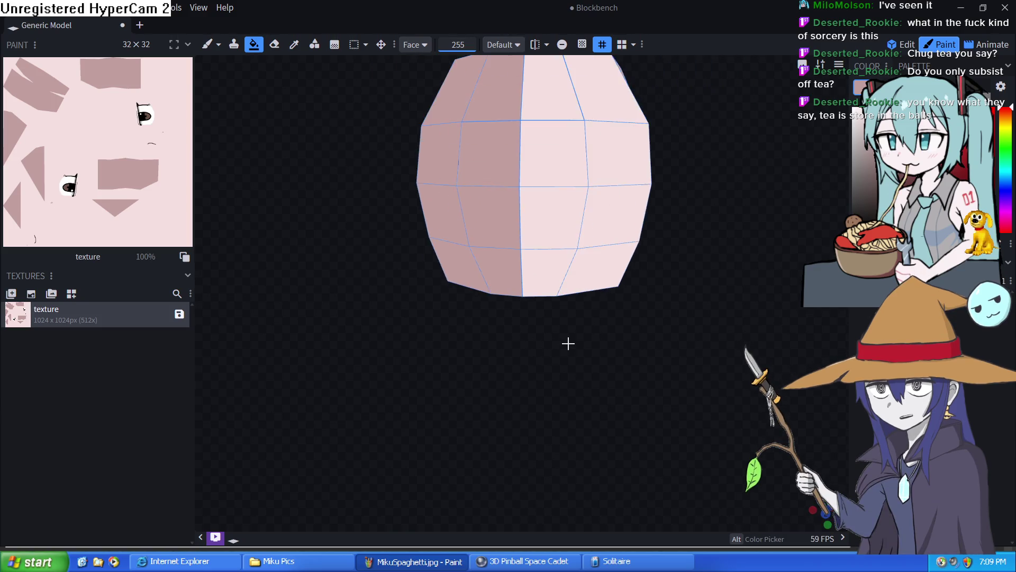
pyautogui.scroll(-3, 567, 342)
pyautogui.moveTo(633, 286)
pyautogui.mouseDown()
pyautogui.moveTo(606, 404)
pyautogui.moveTo(584, 374)
pyautogui.moveTo(471, 294)
pyautogui.moveTo(506, 318)
pyautogui.mouseUp()
pyautogui.click(506, 317)
pyautogui.click(470, 347)
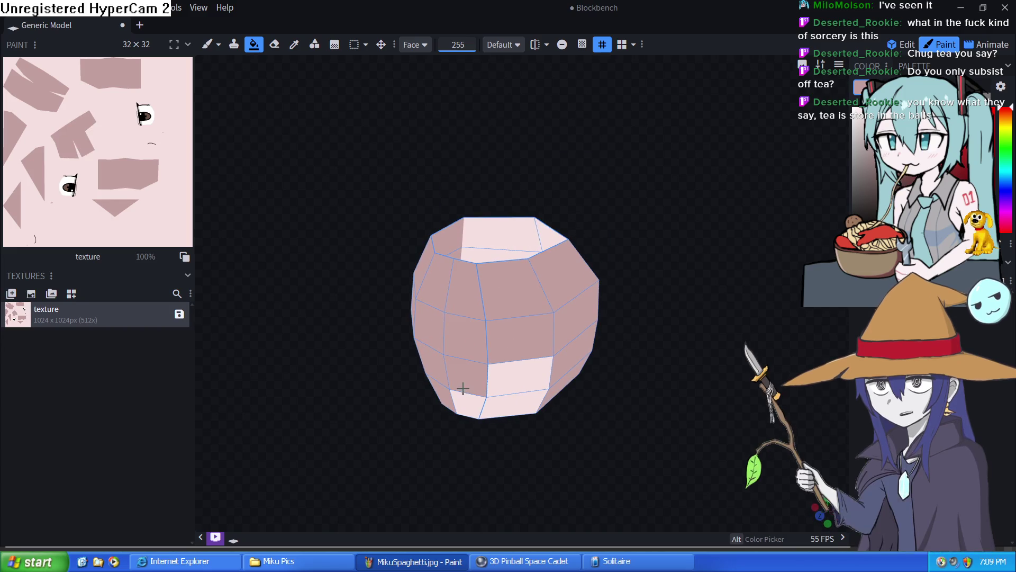
pyautogui.click(516, 377)
pyautogui.click(513, 408)
pyautogui.click(477, 402)
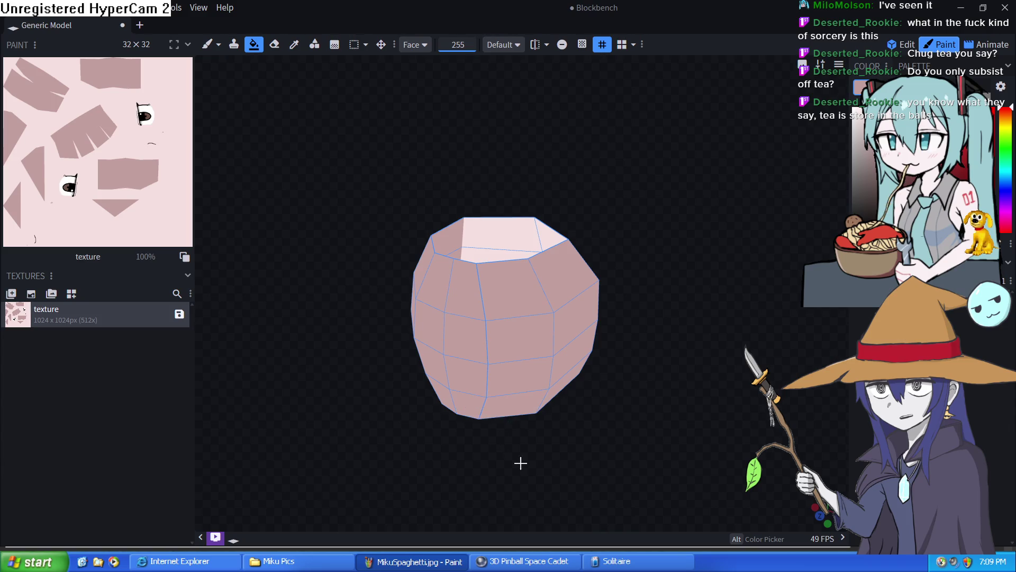
# Step: Darken the forehead and right upper faces, then return to model editing with nothing selected
pyautogui.moveTo(519, 461)
pyautogui.mouseDown()
pyautogui.moveTo(524, 356)
pyautogui.moveTo(435, 369)
pyautogui.moveTo(263, 481)
pyautogui.moveTo(270, 488)
pyautogui.moveTo(300, 466)
pyautogui.mouseUp()
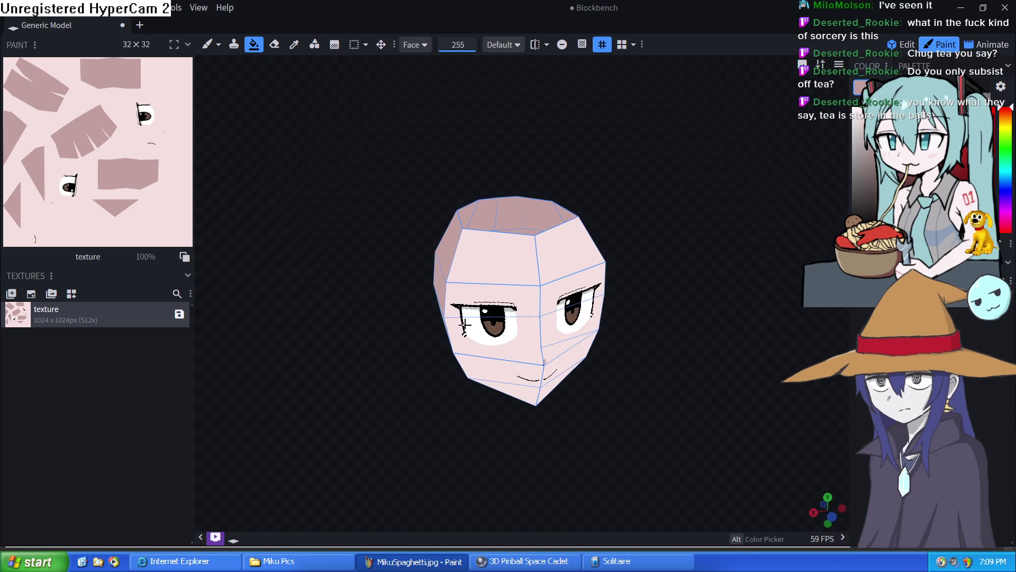
pyautogui.click(535, 260)
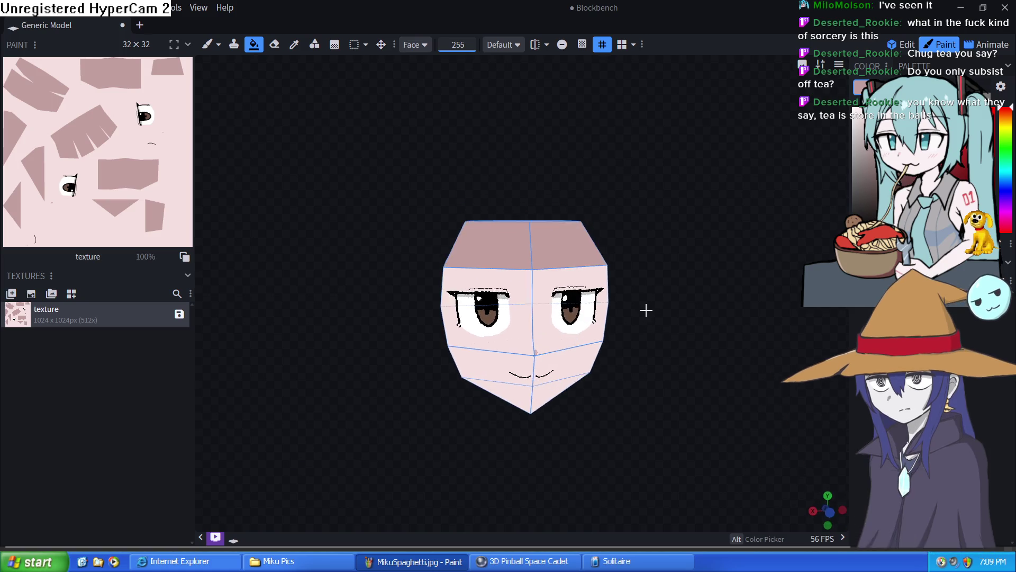
pyautogui.moveTo(646, 309); pyautogui.dragTo(629, 306)
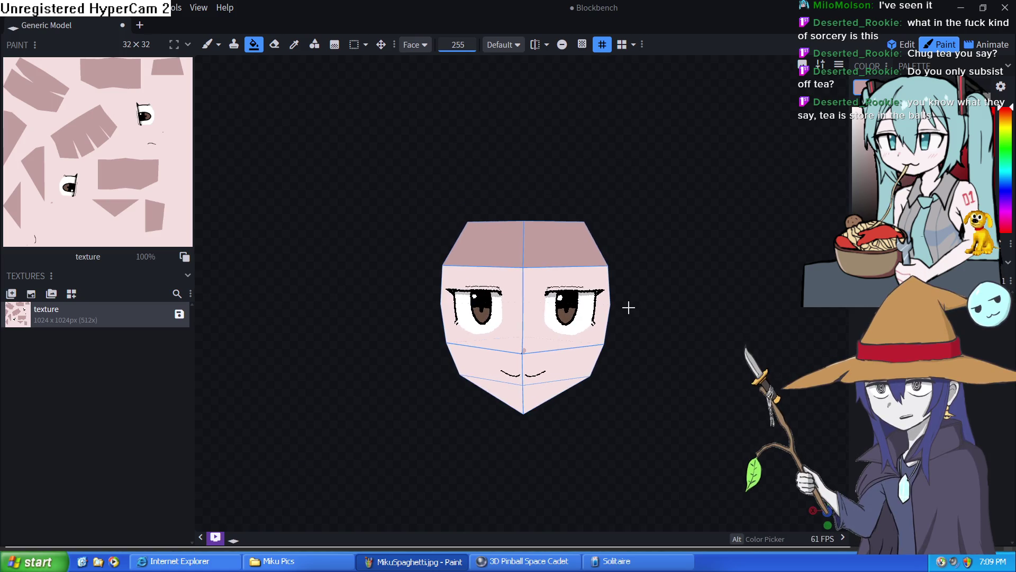
pyautogui.click(901, 46)
pyautogui.click(701, 369)
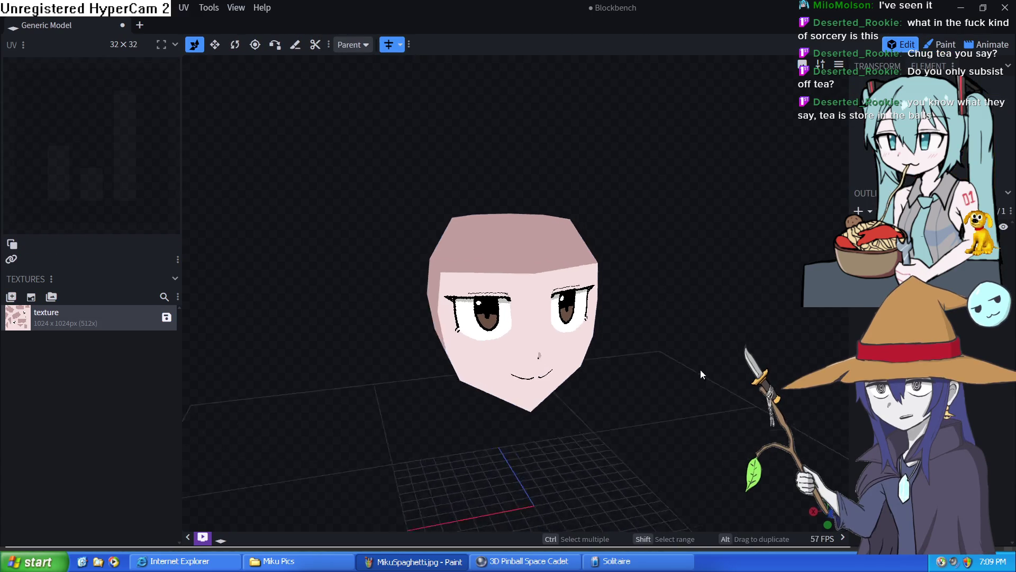
# Step: Add a diameter-16 plane mesh, raise and slide it to float above the head, and select its face
pyautogui.moveTo(700, 369)
pyautogui.mouseDown()
pyautogui.moveTo(655, 364)
pyautogui.moveTo(659, 344)
pyautogui.moveTo(661, 352)
pyautogui.mouseUp()
pyautogui.hotkey('ctrl', 'shift', 'n')
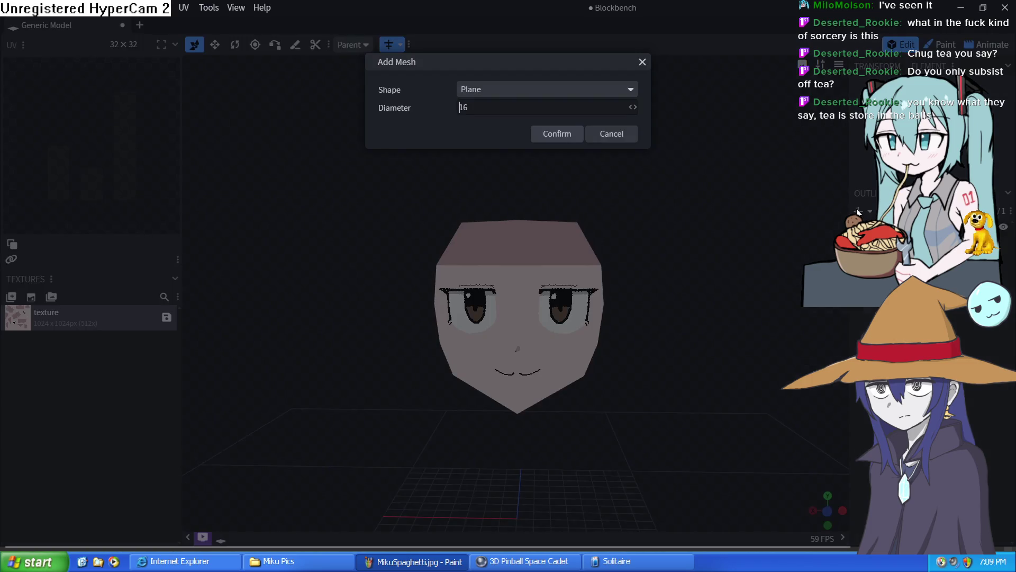
pyautogui.click(556, 133)
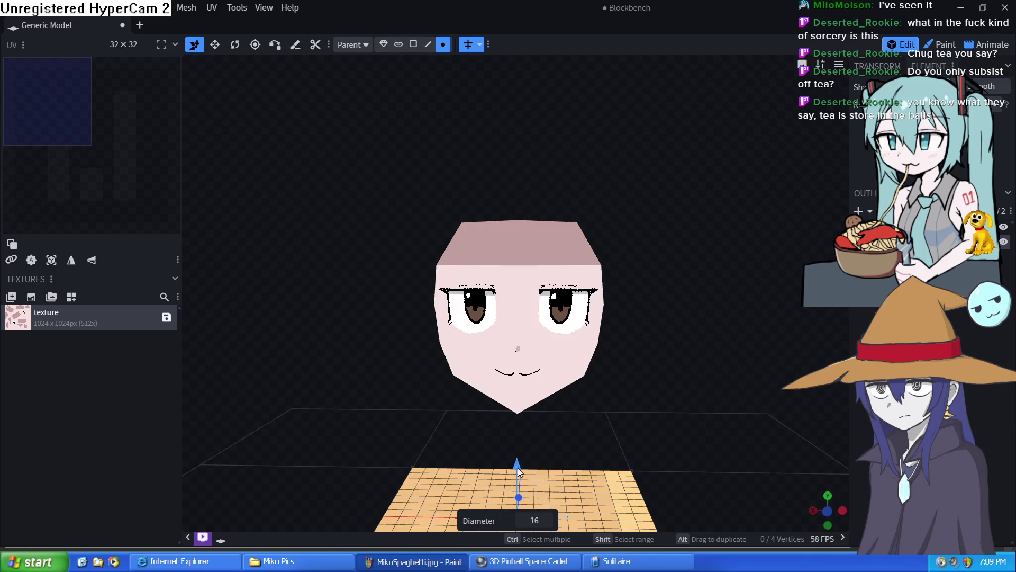
pyautogui.moveTo(518, 468); pyautogui.dragTo(544, 132)
pyautogui.moveTo(584, 197)
pyautogui.mouseDown()
pyautogui.moveTo(638, 270)
pyautogui.moveTo(762, 308)
pyautogui.moveTo(791, 275)
pyautogui.mouseUp()
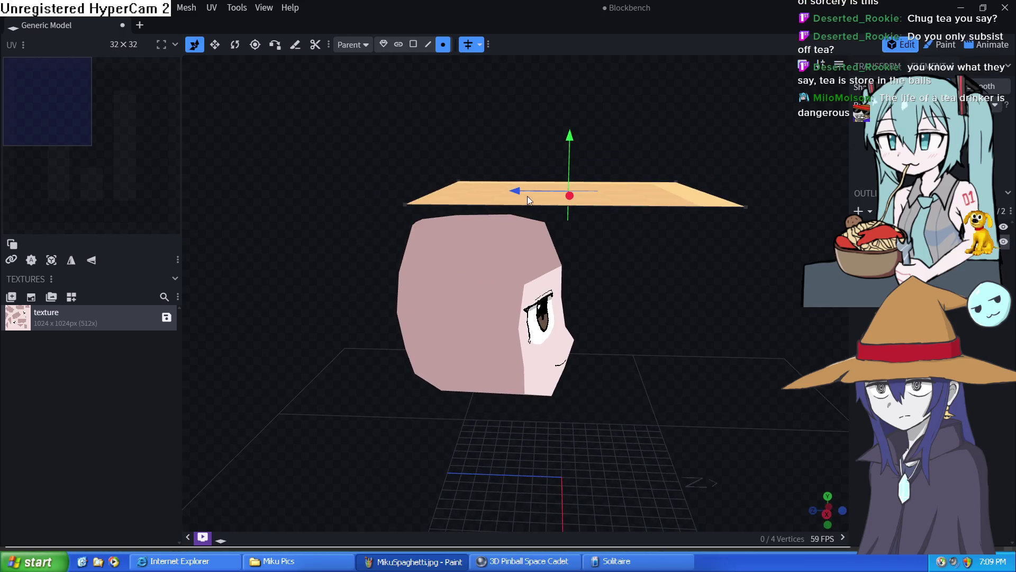
pyautogui.moveTo(519, 189); pyautogui.dragTo(438, 186)
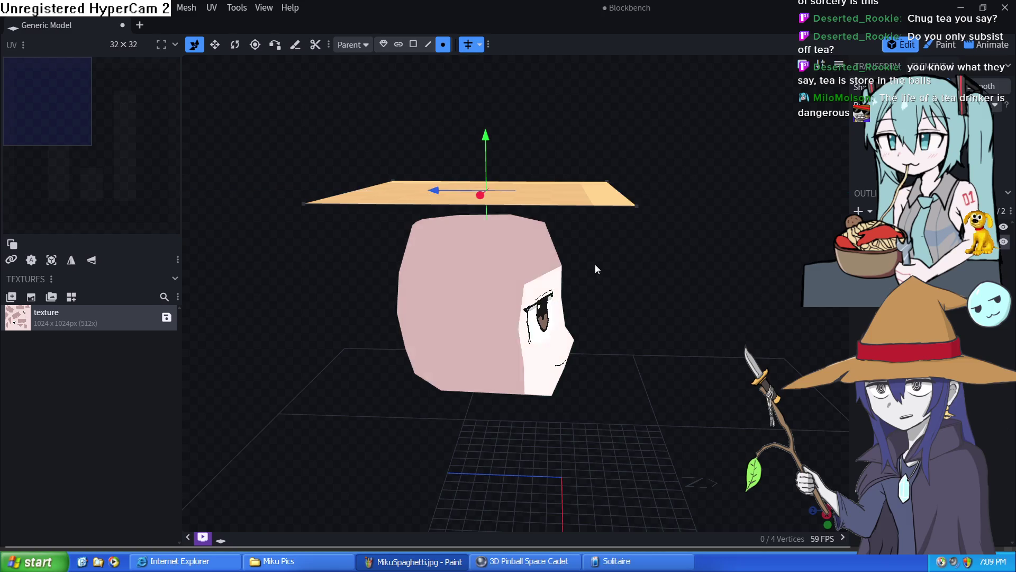
pyautogui.moveTo(596, 269)
pyautogui.mouseDown()
pyautogui.moveTo(579, 397)
pyautogui.moveTo(494, 426)
pyautogui.moveTo(522, 414)
pyautogui.moveTo(435, 119)
pyautogui.mouseUp()
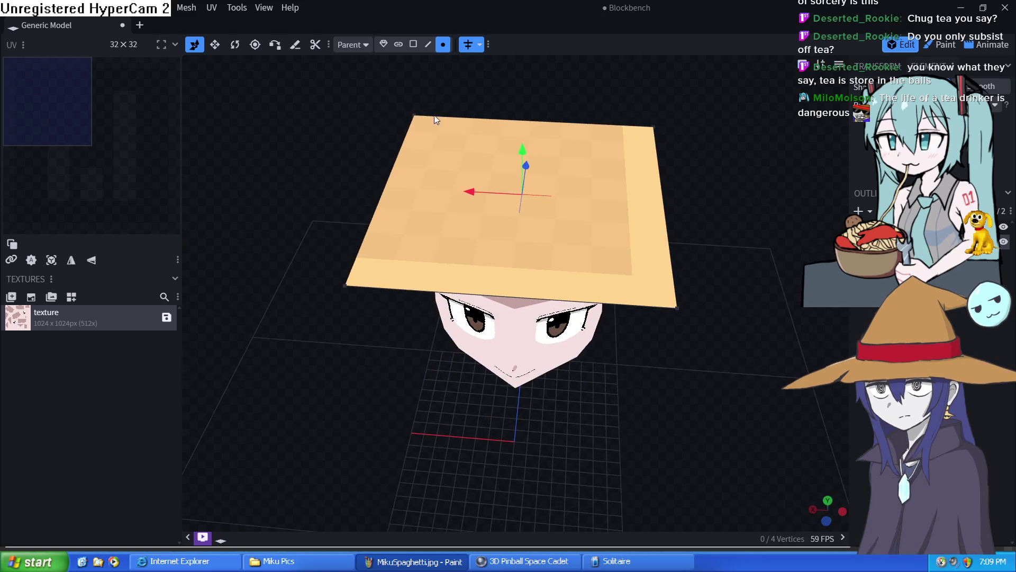
pyautogui.click(413, 43)
pyautogui.click(545, 235)
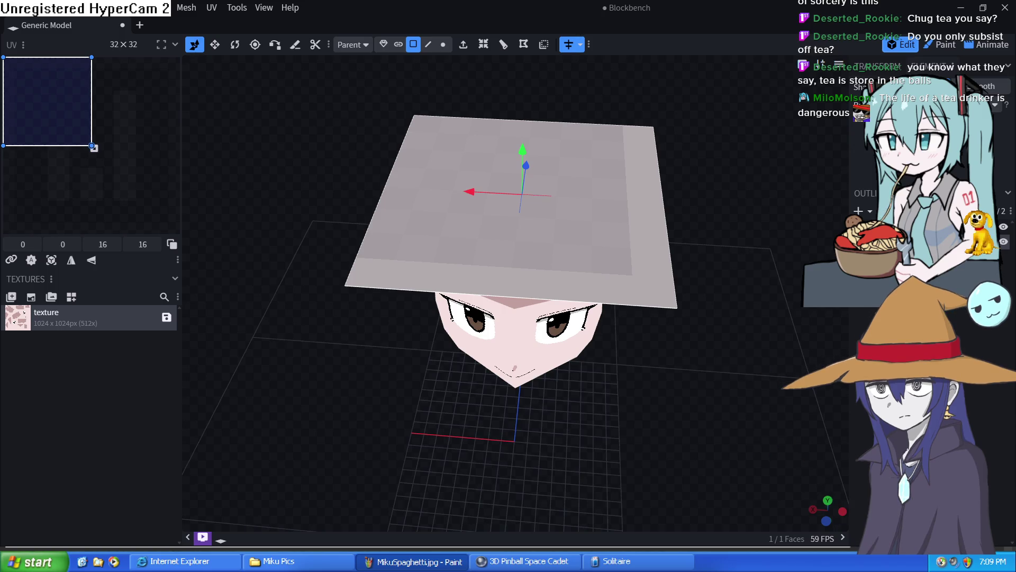
pyautogui.moveTo(744, 390); pyautogui.dragTo(747, 318)
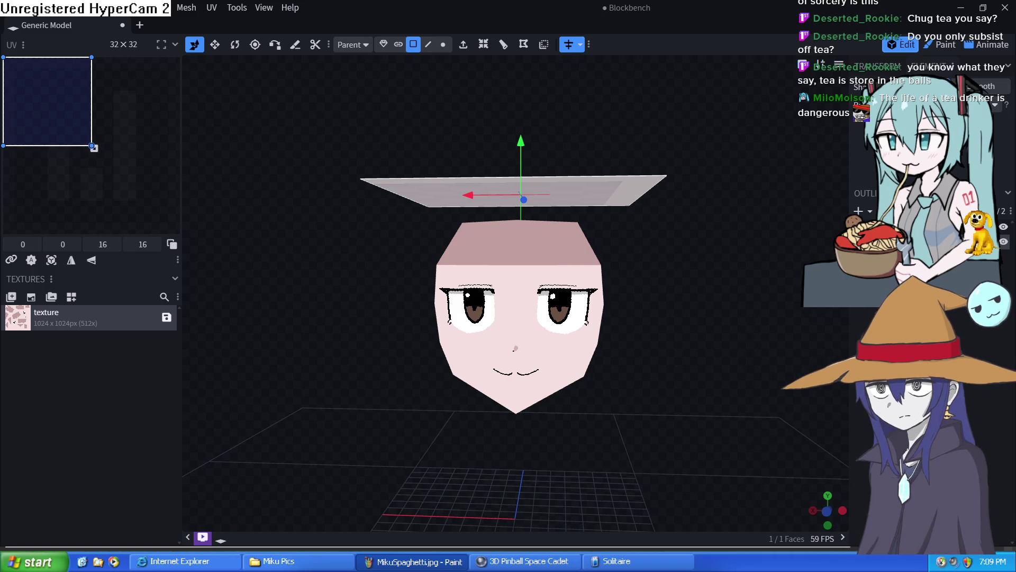
pyautogui.moveTo(749, 235); pyautogui.dragTo(605, 209)
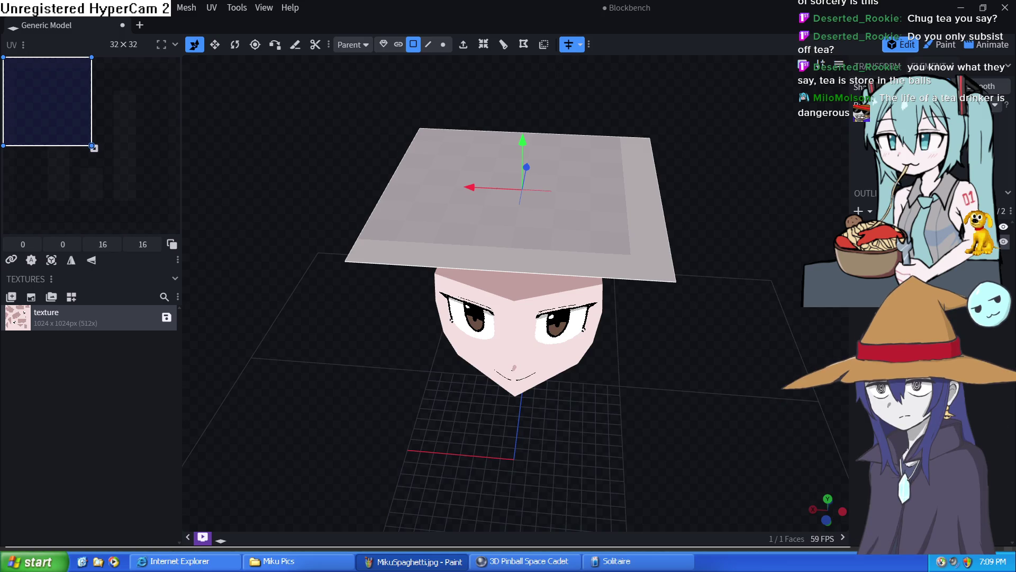
# Step: Deselect and reselect the plane's face ready for a loop cut
pyautogui.click(563, 224)
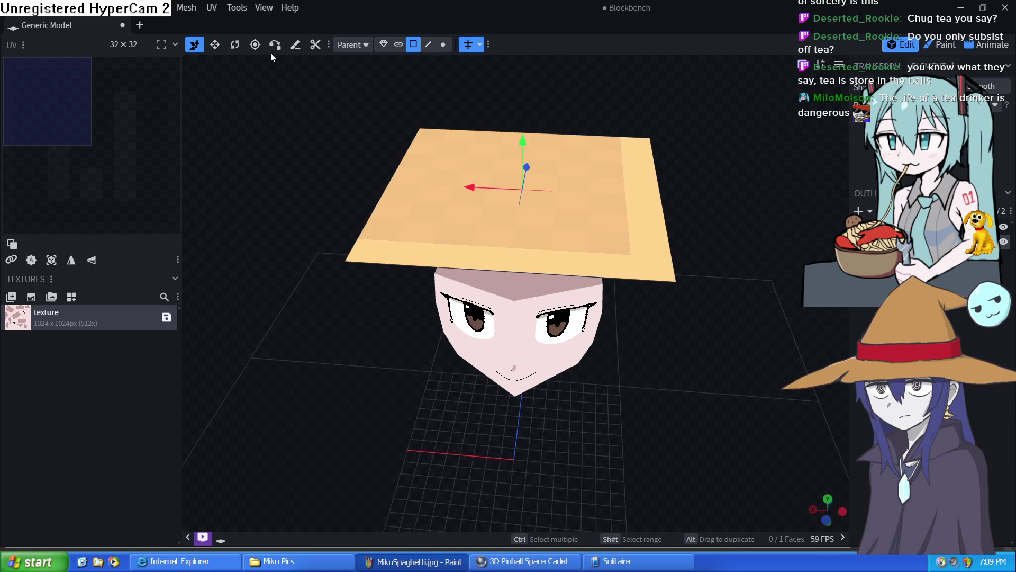
pyautogui.click(466, 251)
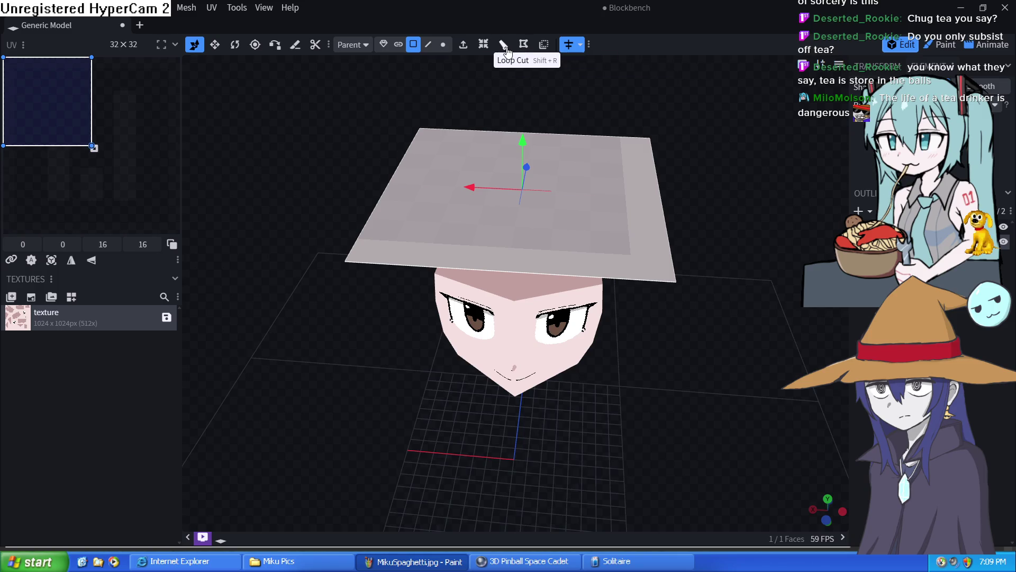
# Step: Loop-cut the plane in half, cut the top face vertically through the middle, then cut the top faces horizontally
pyautogui.click(503, 46)
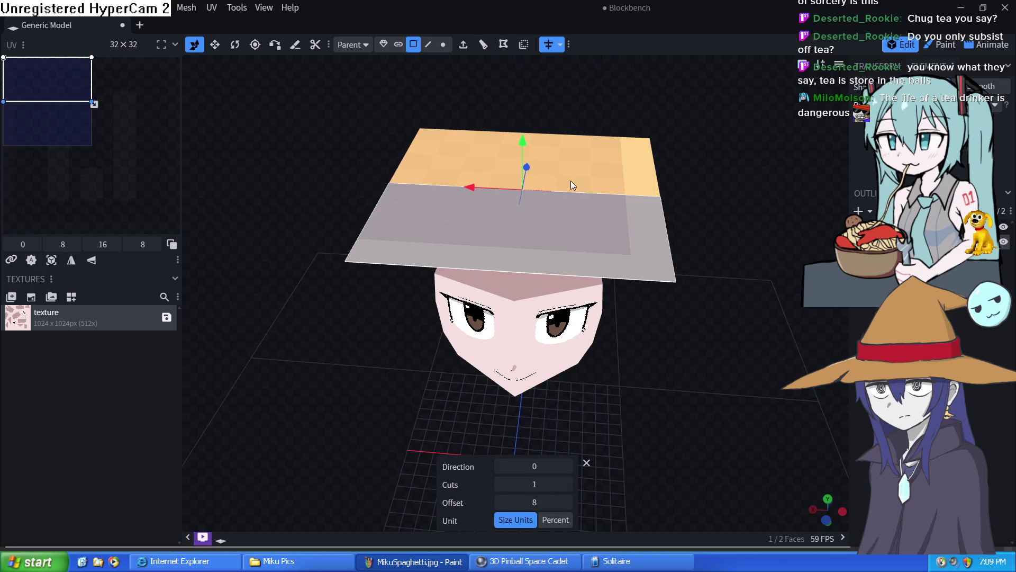
pyautogui.moveTo(710, 191); pyautogui.dragTo(715, 271)
pyautogui.moveTo(601, 6); pyautogui.dragTo(336, 12)
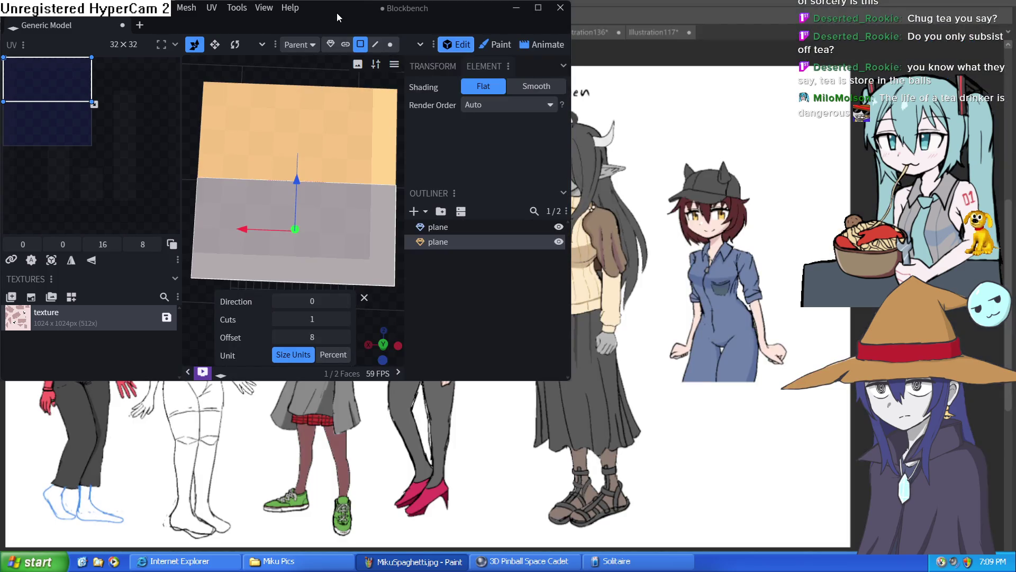
pyautogui.doubleClick(336, 14)
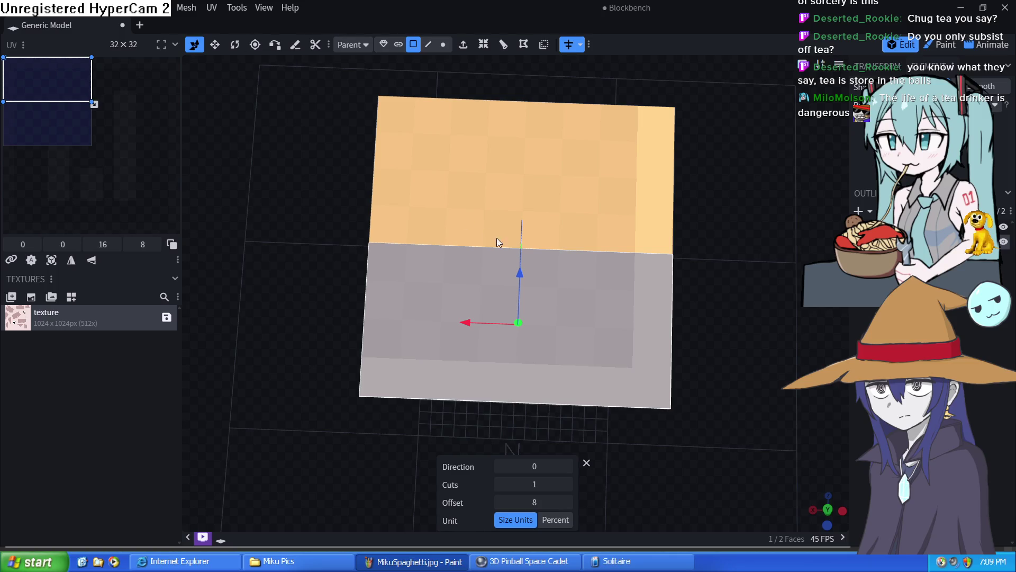
pyautogui.click(491, 150)
pyautogui.click(504, 45)
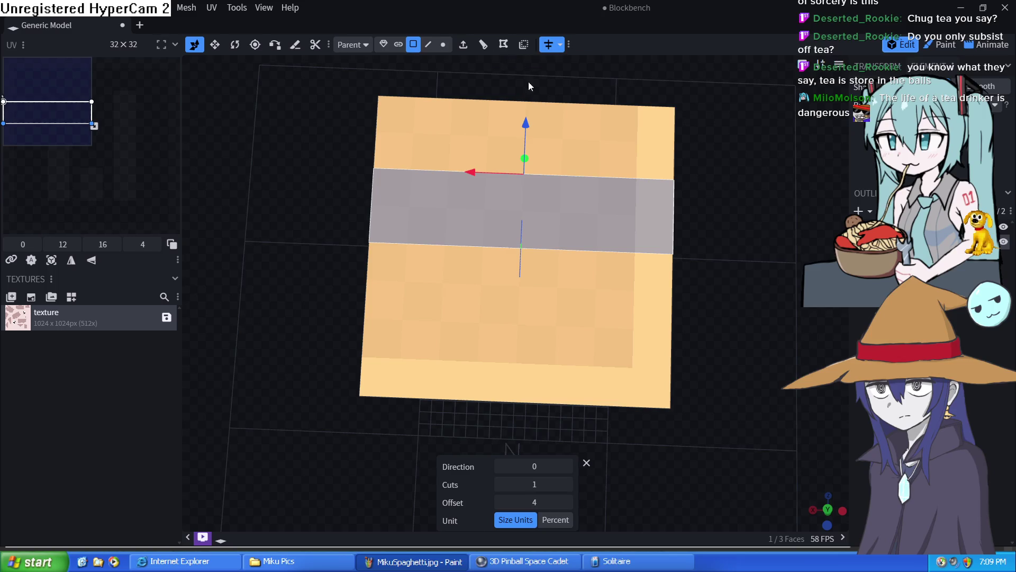
pyautogui.moveTo(534, 466)
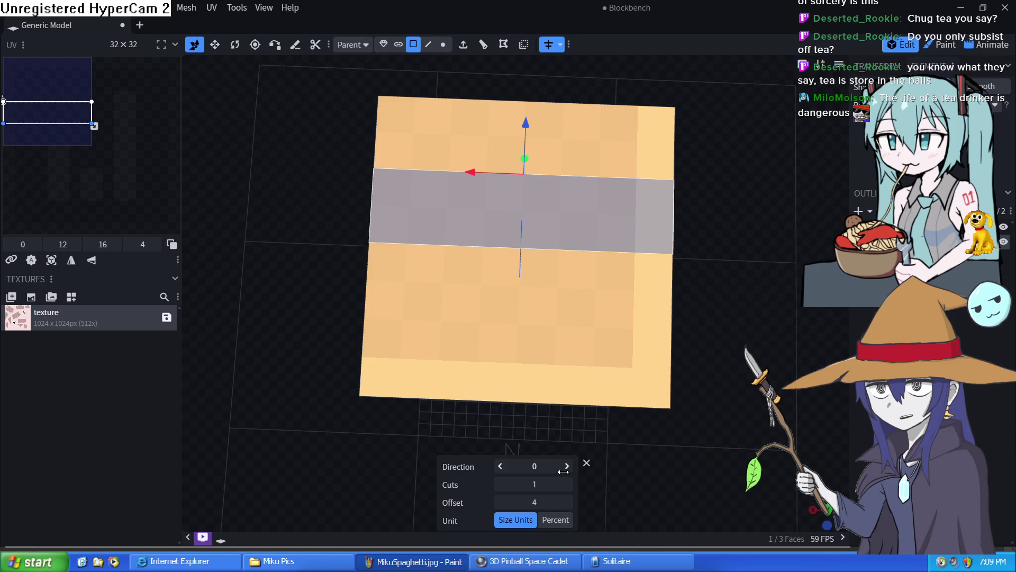
pyautogui.click(566, 465)
pyautogui.click(584, 199)
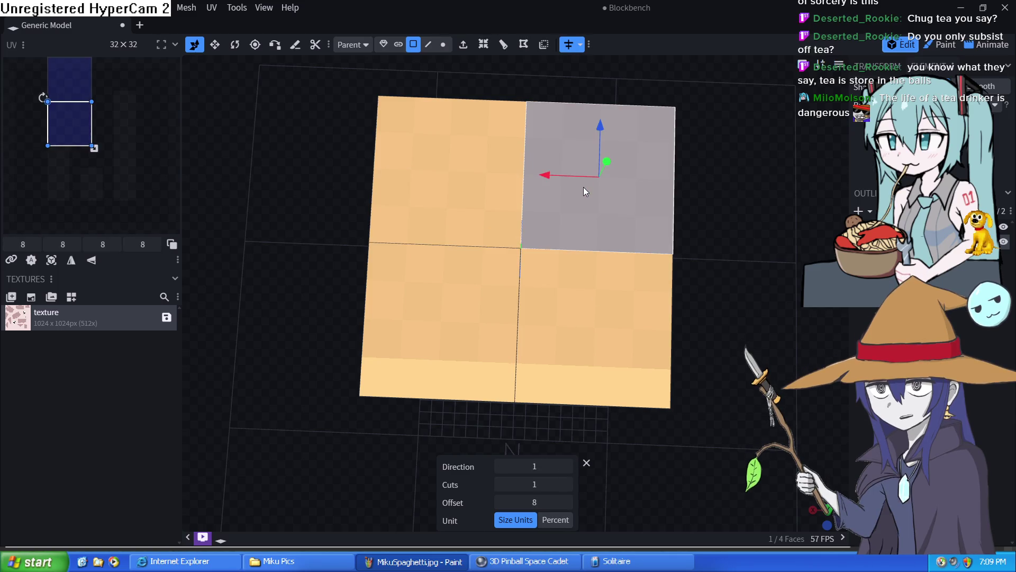
pyautogui.click(502, 44)
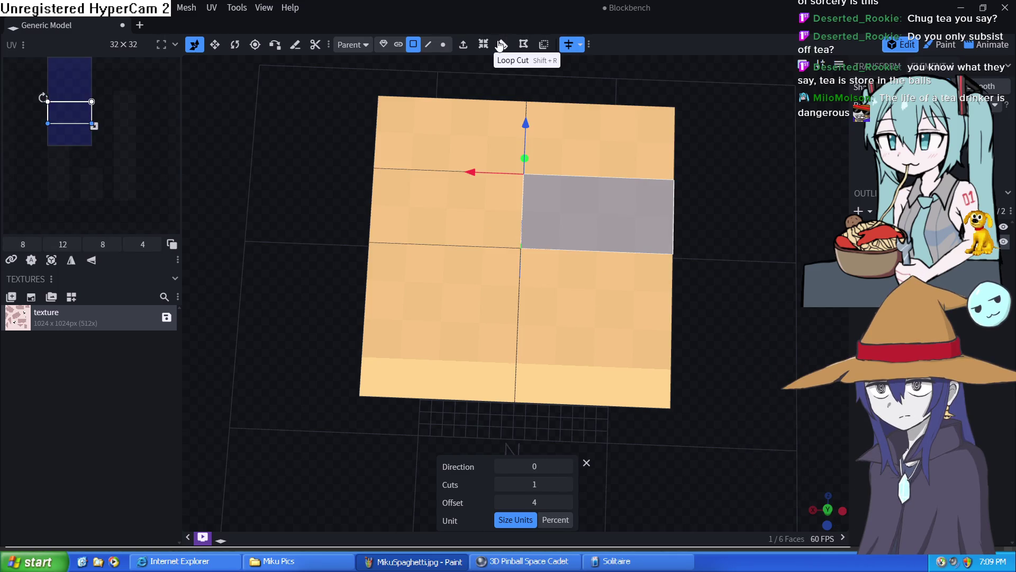
# Step: Cut across the bottom faces and split the top-right face with a single vertical cut at offset 4, completing the sixteen-face grid
pyautogui.click(574, 279)
pyautogui.click(502, 48)
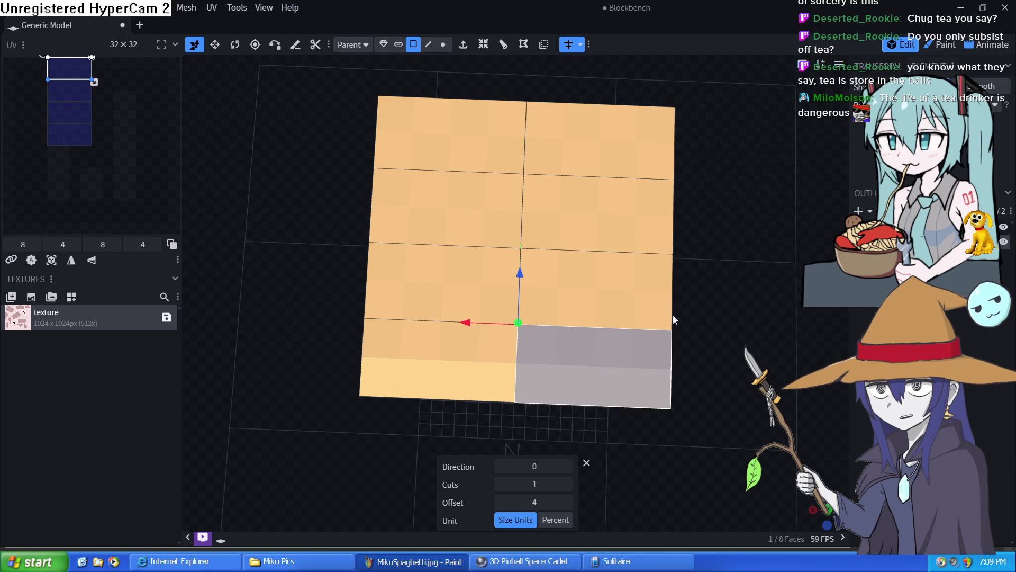
pyautogui.click(616, 229)
pyautogui.click(565, 134)
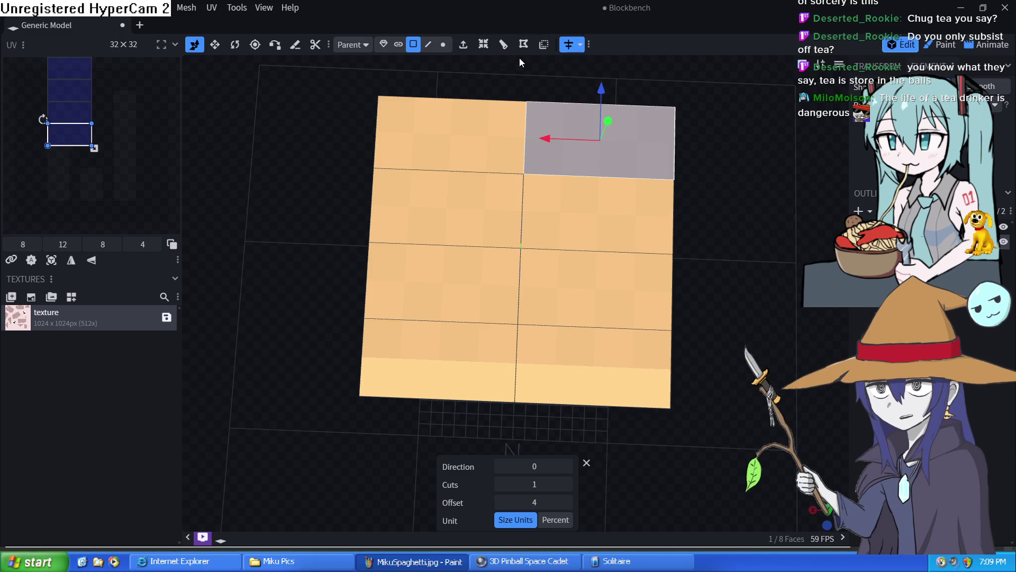
pyautogui.click(503, 45)
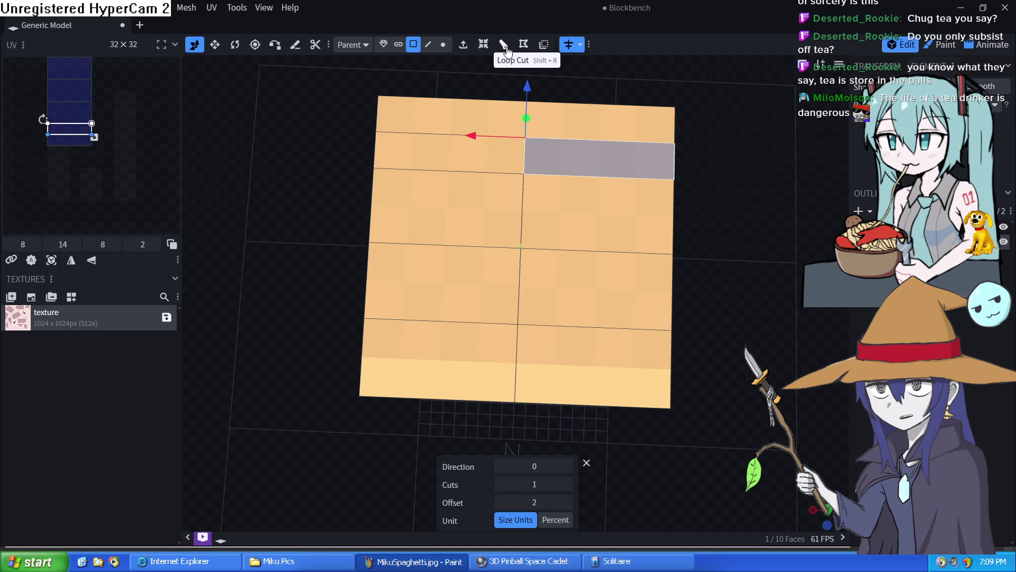
pyautogui.click(568, 484)
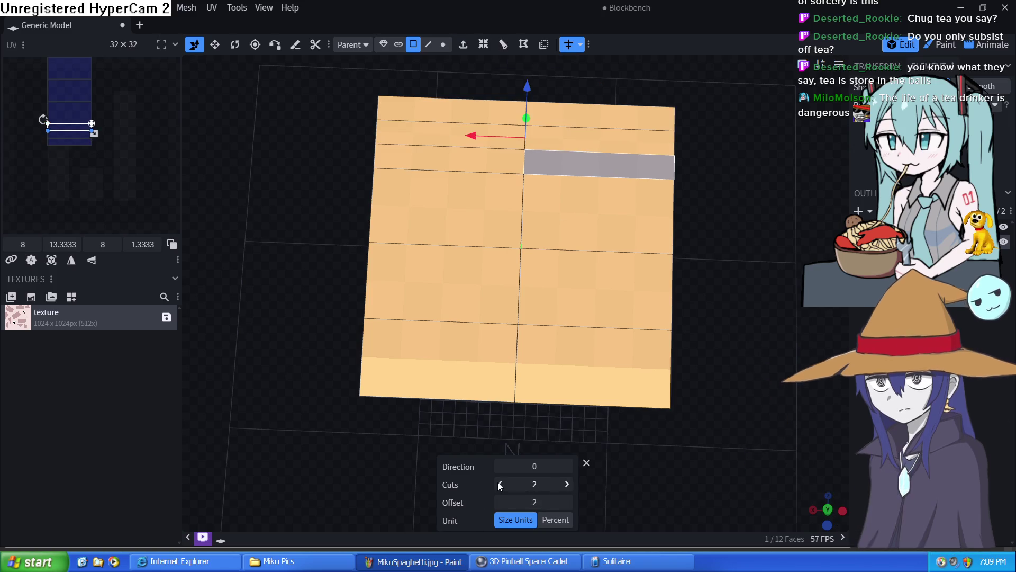
pyautogui.click(499, 483)
pyautogui.click(564, 468)
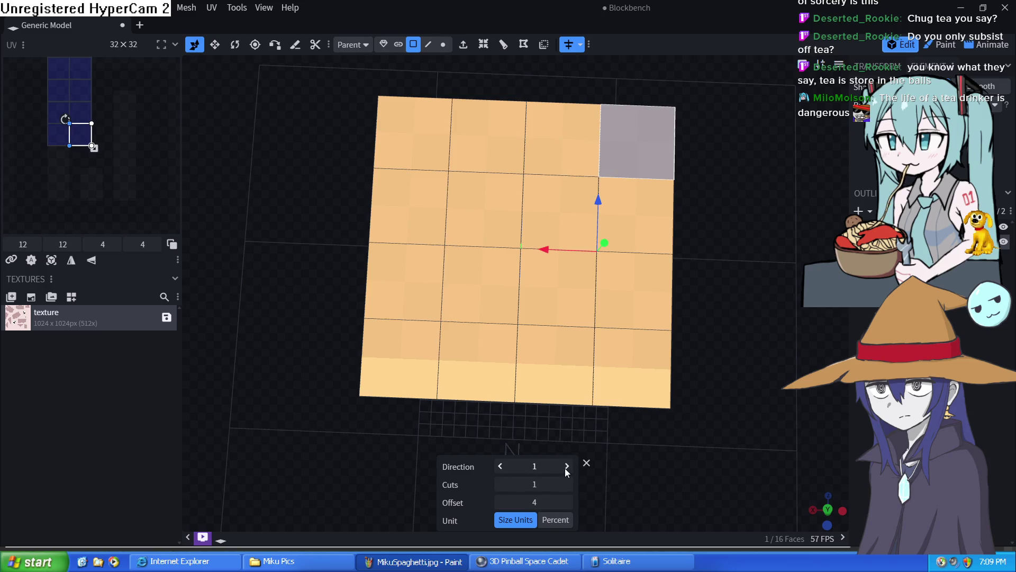
pyautogui.moveTo(751, 386); pyautogui.dragTo(753, 275)
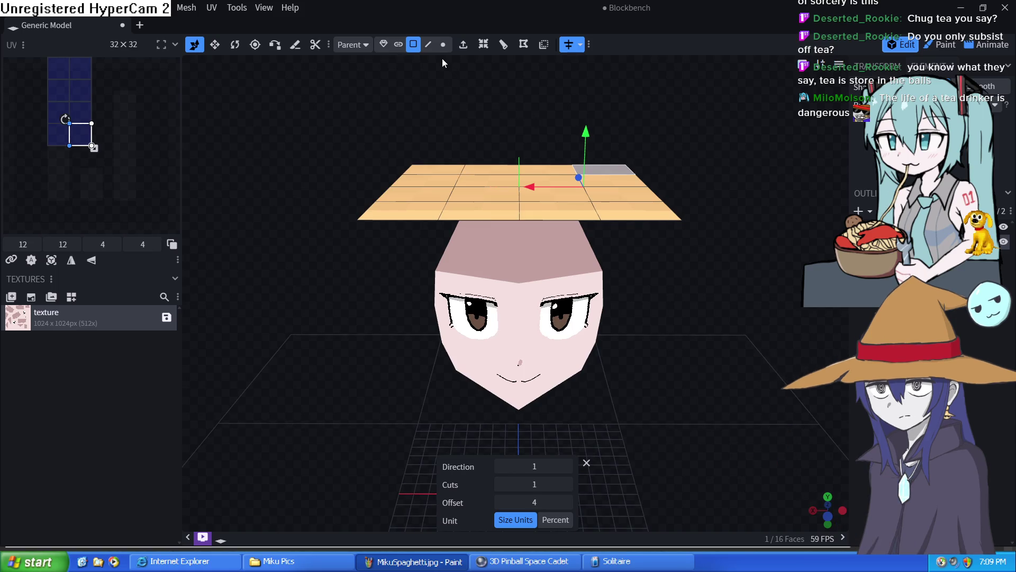
# Step: In edge select mode, pull the plane's outer edges down along Y into drooping box sides, triggering the concave-faces warning
pyautogui.click(428, 45)
pyautogui.click(535, 224)
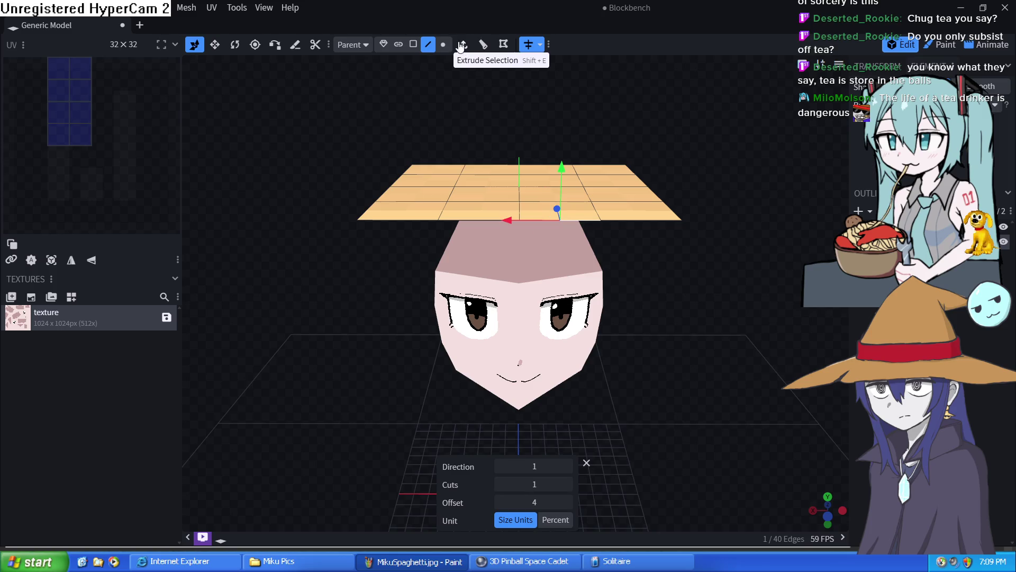
pyautogui.moveTo(550, 163)
pyautogui.mouseDown()
pyautogui.moveTo(566, 212)
pyautogui.moveTo(714, 330)
pyautogui.moveTo(692, 384)
pyautogui.moveTo(659, 388)
pyautogui.moveTo(747, 411)
pyautogui.moveTo(782, 374)
pyautogui.moveTo(768, 376)
pyautogui.mouseUp()
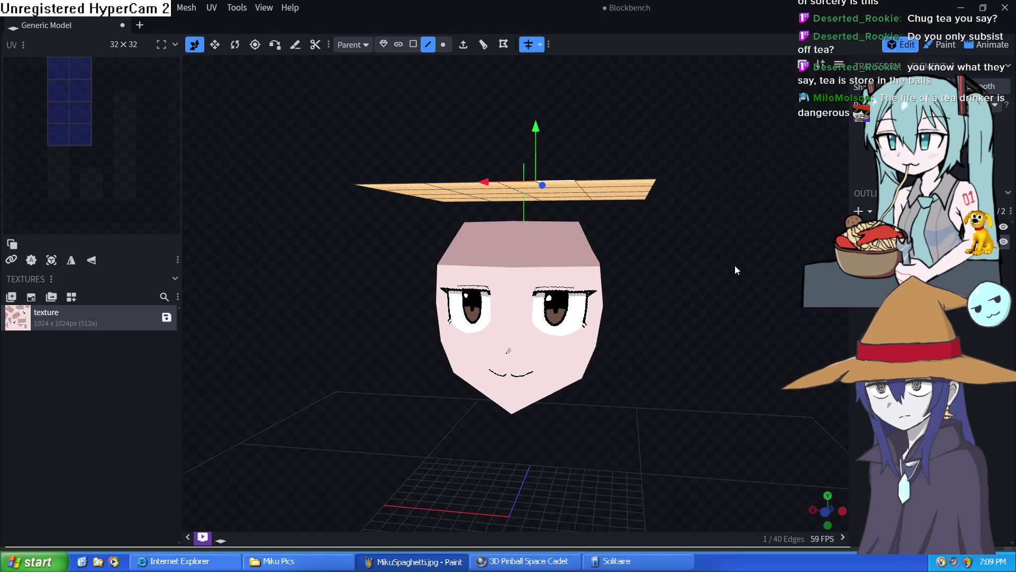
pyautogui.moveTo(735, 265); pyautogui.dragTo(721, 324)
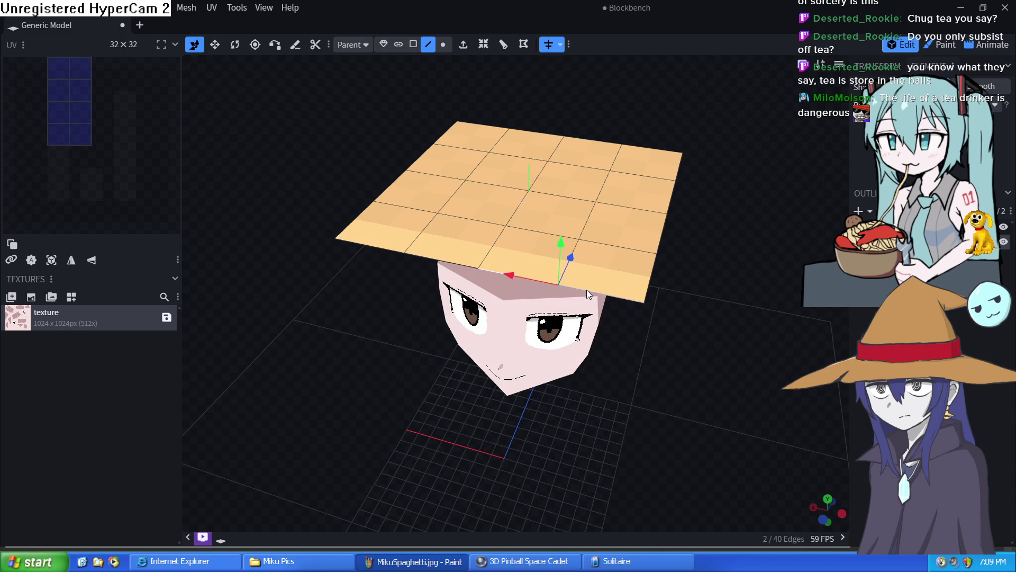
pyautogui.moveTo(557, 245)
pyautogui.mouseDown()
pyautogui.moveTo(542, 318)
pyautogui.moveTo(634, 378)
pyautogui.moveTo(521, 316)
pyautogui.moveTo(452, 251)
pyautogui.moveTo(545, 340)
pyautogui.moveTo(779, 455)
pyautogui.mouseUp()
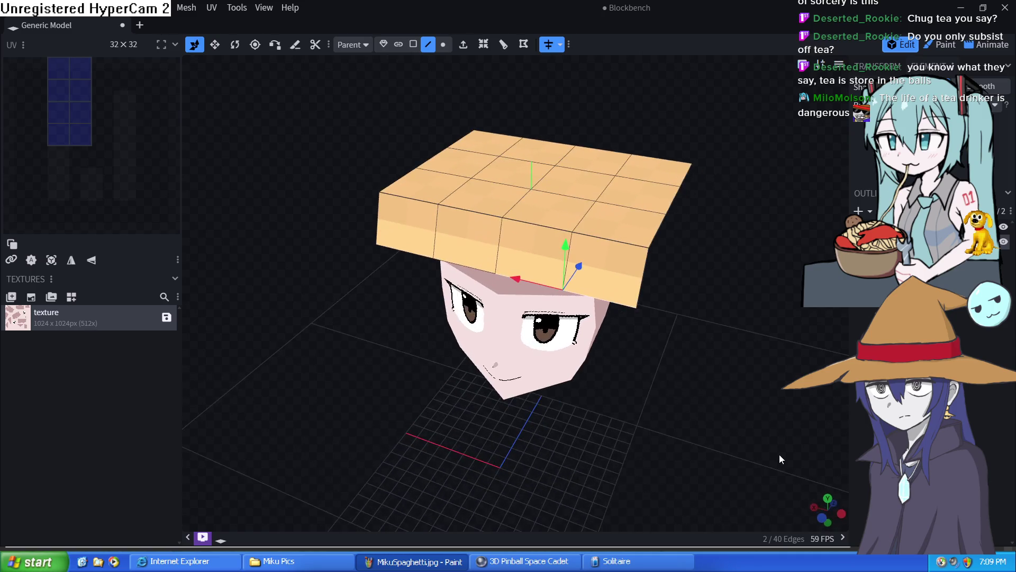
pyautogui.moveTo(658, 230); pyautogui.dragTo(654, 257)
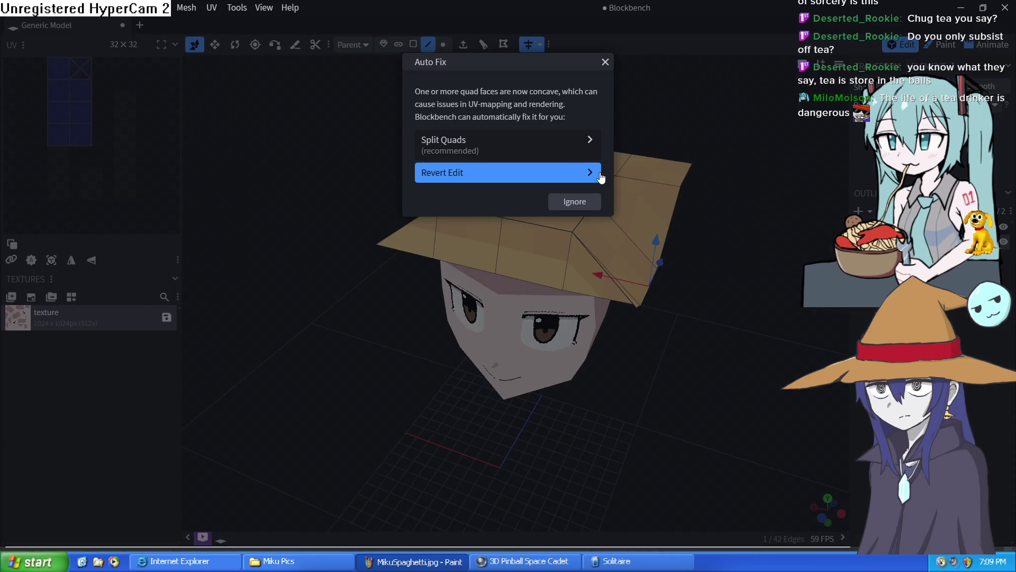
# Step: Revert the concave-faces edit, then shift the right brim edge and bend a hat edge downward
pyautogui.click(604, 61)
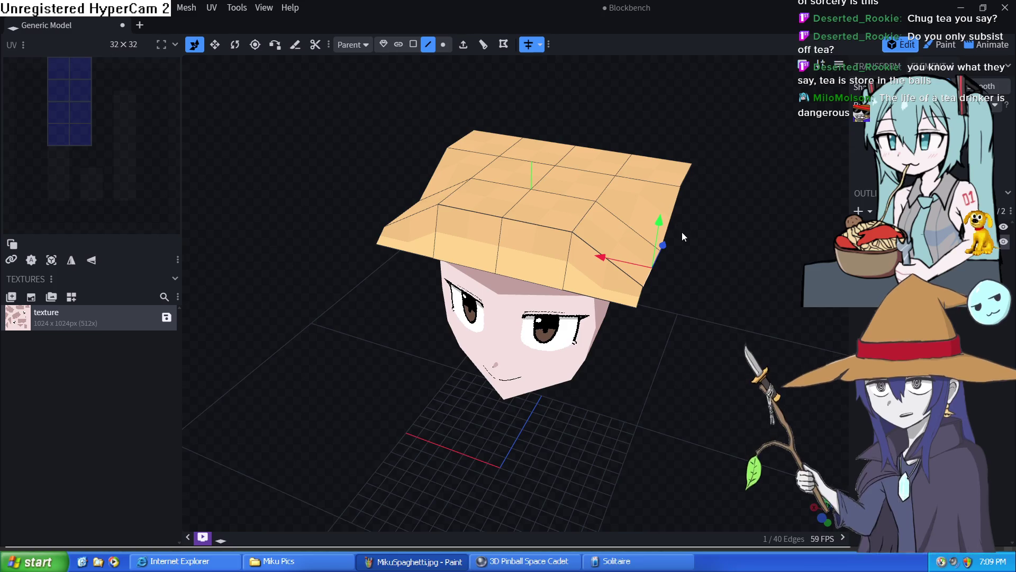
pyautogui.moveTo(600, 259); pyautogui.dragTo(583, 252)
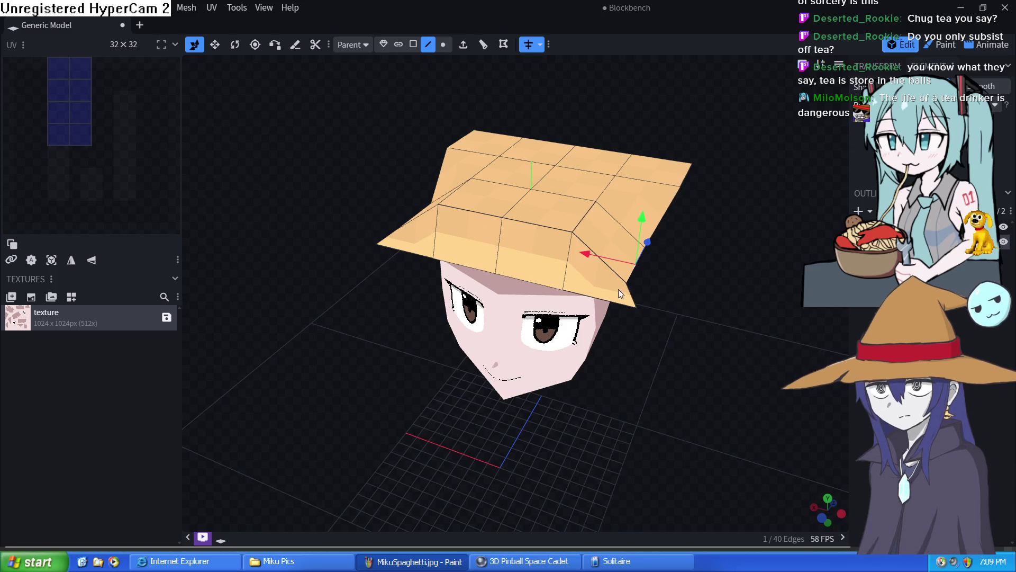
pyautogui.moveTo(726, 279); pyautogui.dragTo(595, 233)
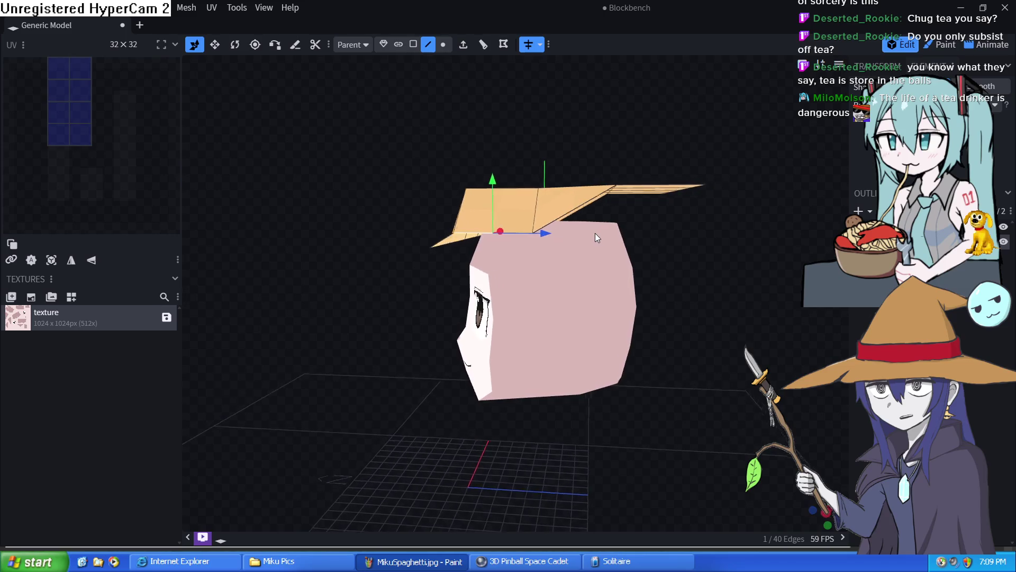
pyautogui.click(594, 268)
pyautogui.click(589, 196)
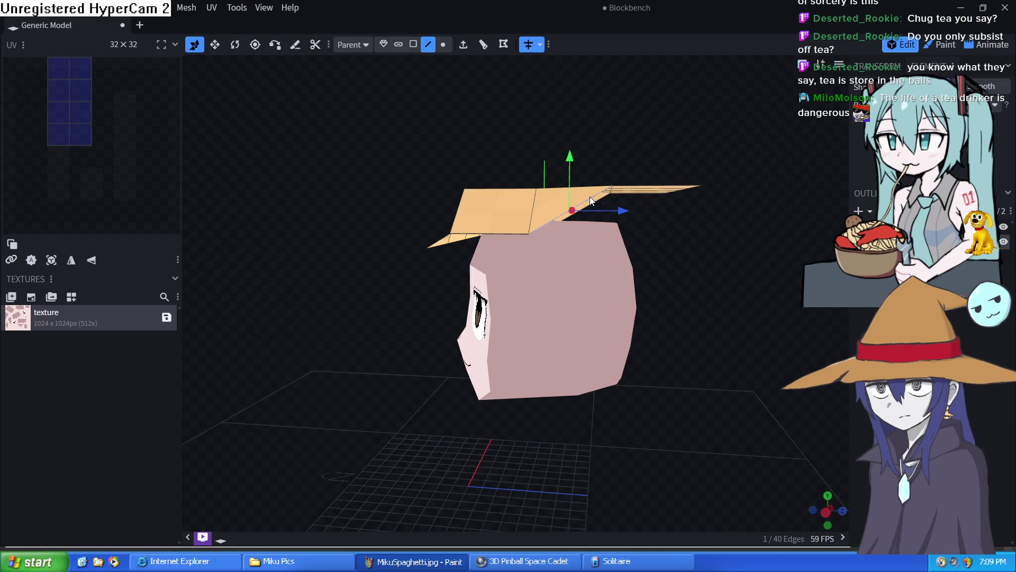
pyautogui.moveTo(575, 168); pyautogui.dragTo(581, 206)
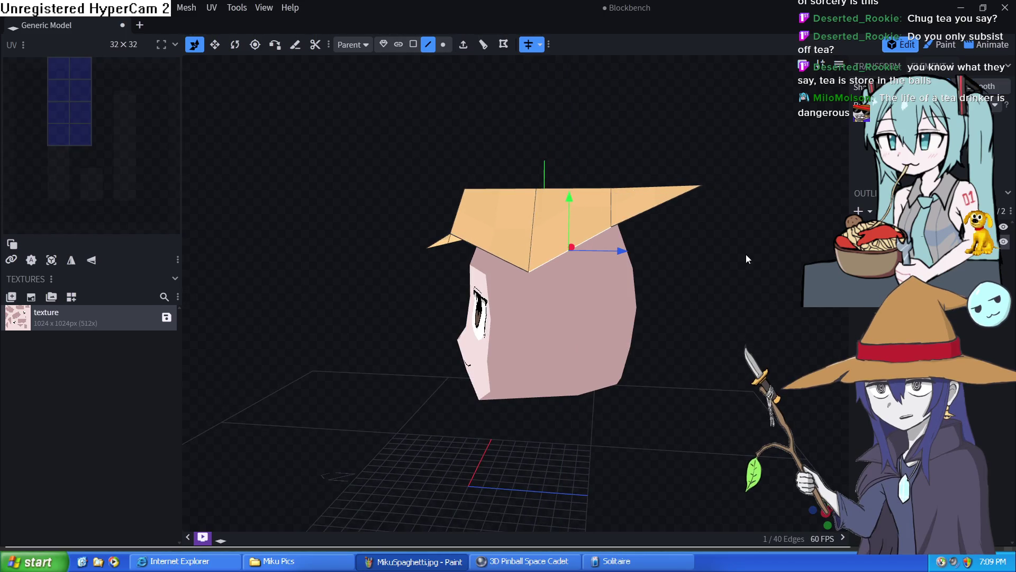
# Step: Lower the right brim edge and pull the front hat edge down so the brim droops
pyautogui.moveTo(746, 255); pyautogui.dragTo(708, 300)
pyautogui.click(638, 304)
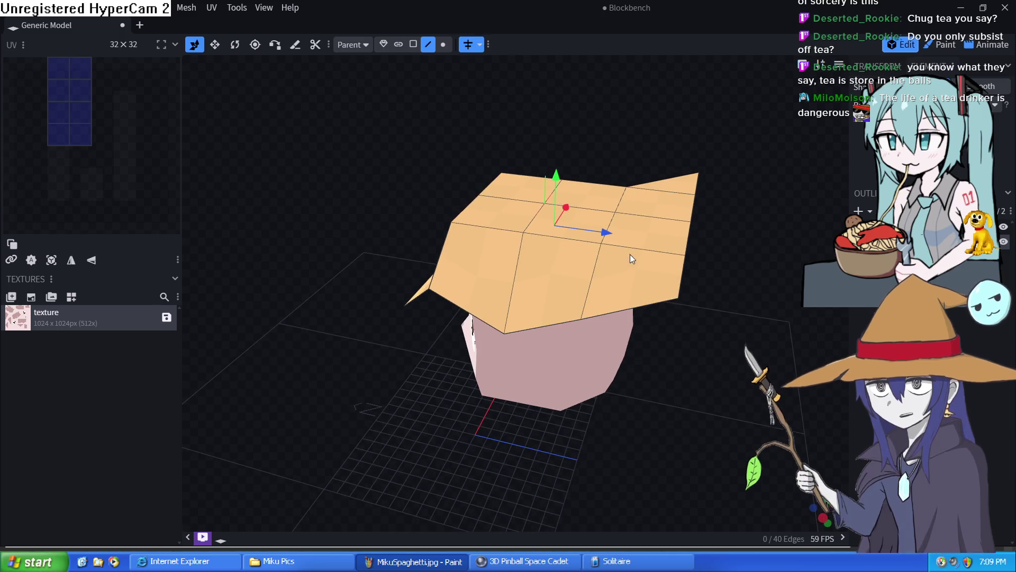
pyautogui.moveTo(636, 268); pyautogui.dragTo(634, 308)
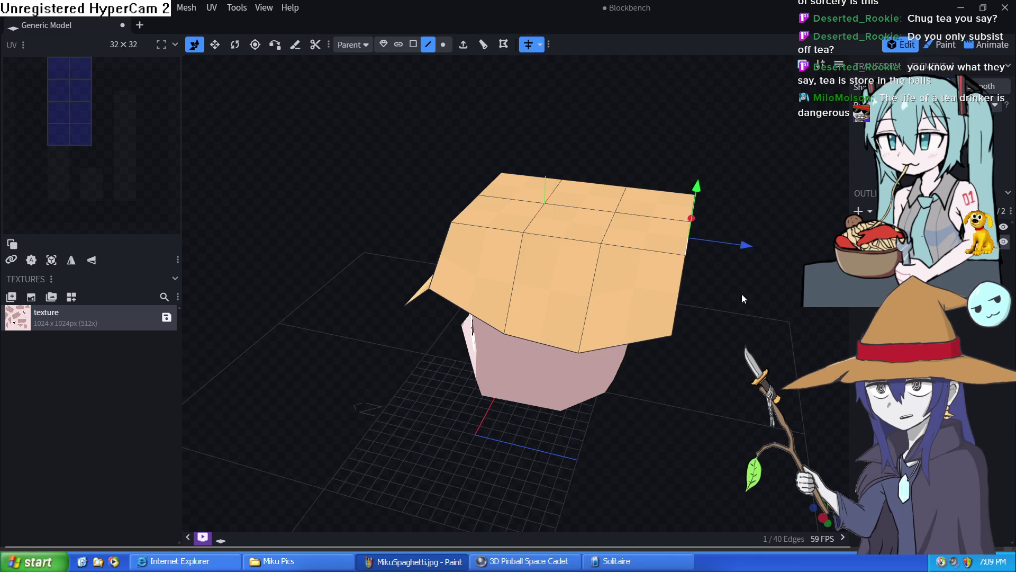
pyautogui.moveTo(742, 299)
pyautogui.mouseDown()
pyautogui.moveTo(660, 320)
pyautogui.moveTo(553, 243)
pyautogui.moveTo(535, 293)
pyautogui.mouseUp()
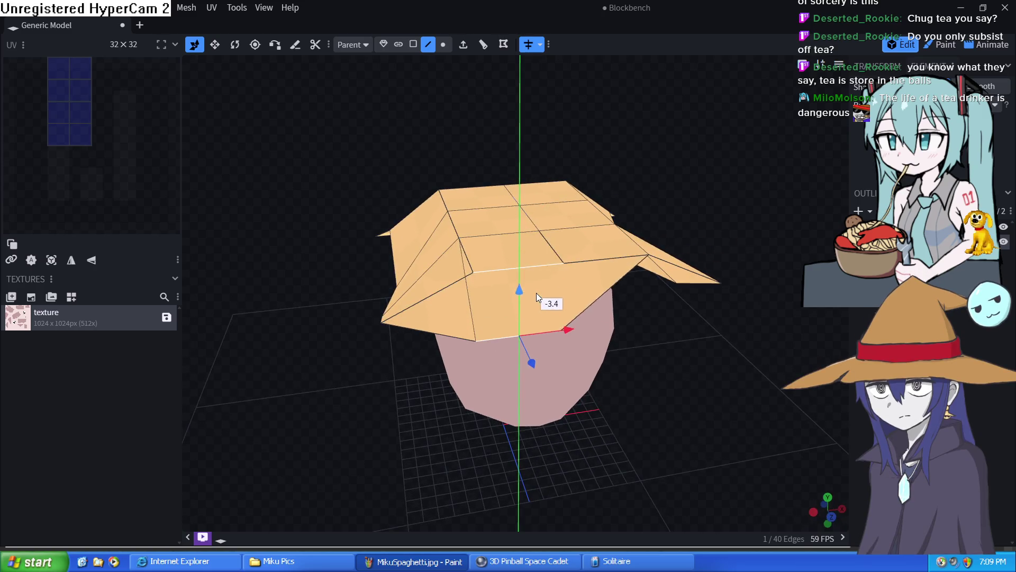
pyautogui.moveTo(721, 324)
pyautogui.mouseDown()
pyautogui.moveTo(642, 353)
pyautogui.moveTo(641, 271)
pyautogui.moveTo(668, 231)
pyautogui.moveTo(702, 279)
pyautogui.mouseUp()
# Step: Pull the hat's right corner vertex inward and down toward the head
pyautogui.click(449, 48)
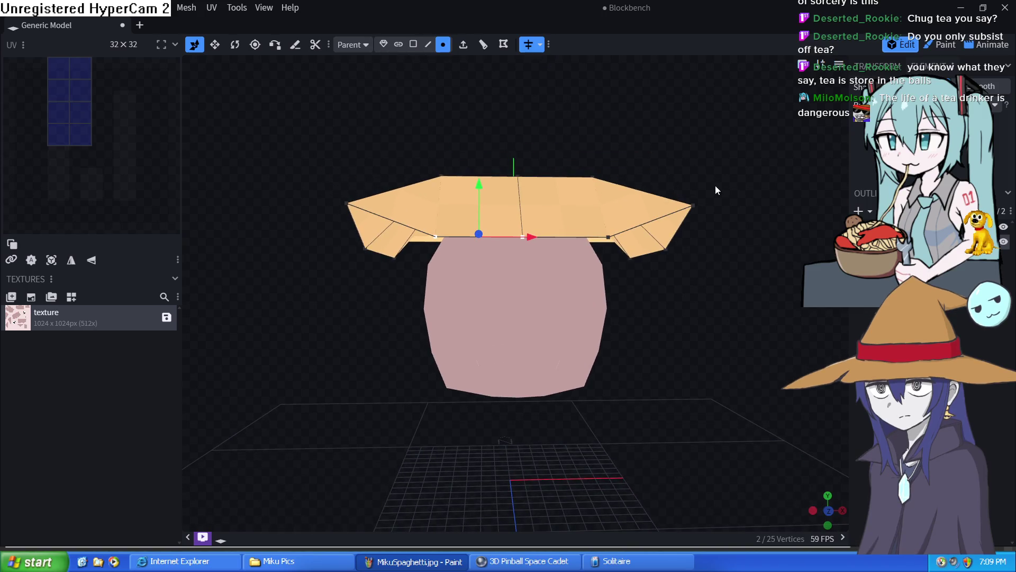
pyautogui.click(693, 205)
pyautogui.moveTo(737, 209); pyautogui.dragTo(675, 224)
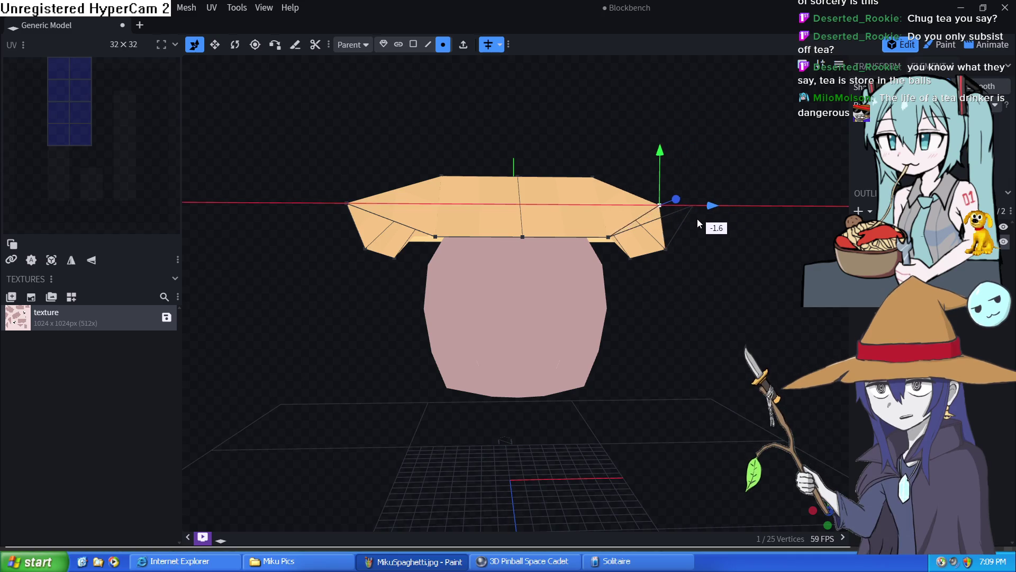
pyautogui.moveTo(639, 153); pyautogui.dragTo(645, 239)
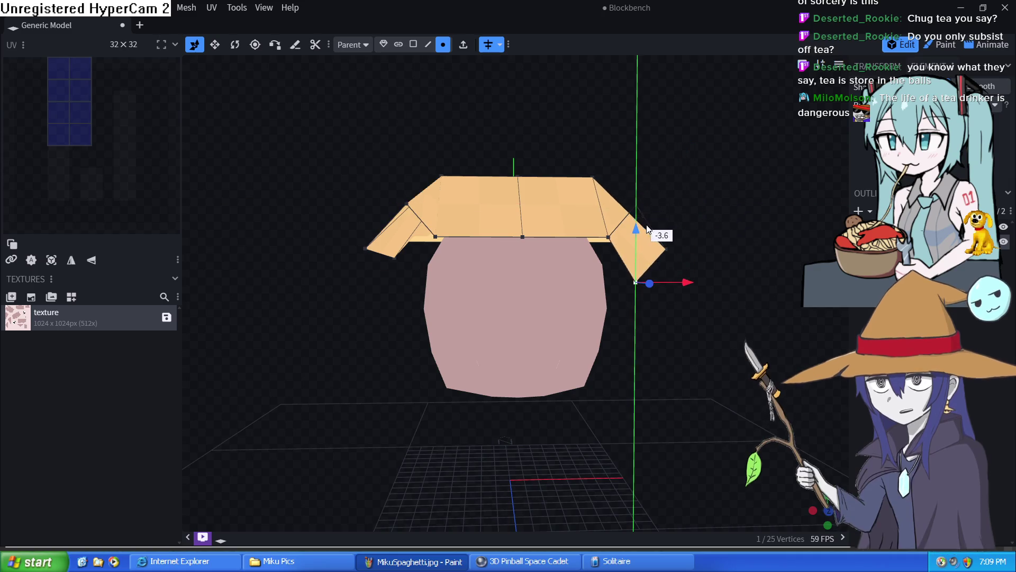
pyautogui.moveTo(735, 203)
pyautogui.mouseDown()
pyautogui.moveTo(653, 205)
pyautogui.moveTo(556, 163)
pyautogui.moveTo(418, 266)
pyautogui.moveTo(471, 270)
pyautogui.moveTo(498, 290)
pyautogui.mouseUp()
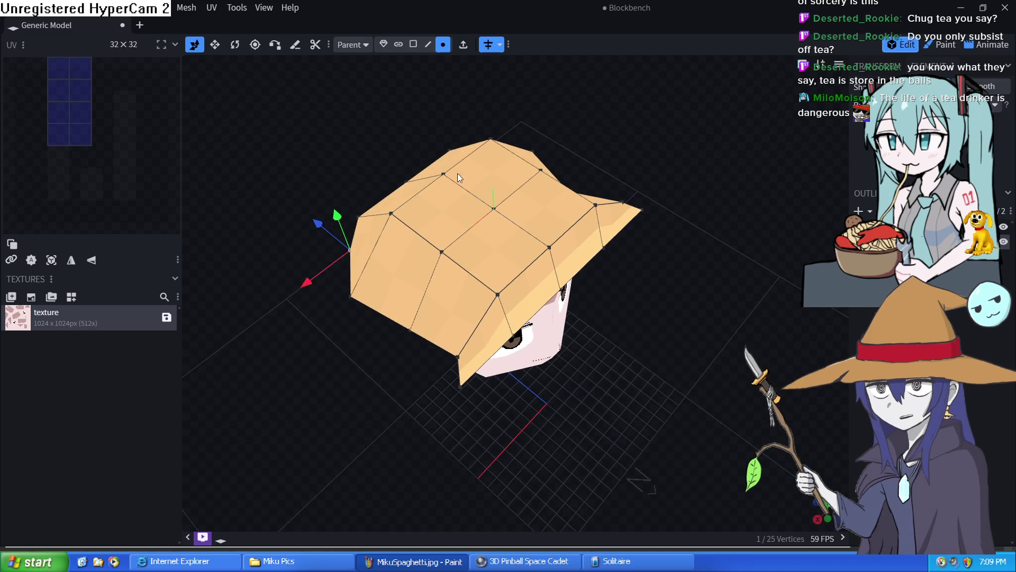
# Step: Raise a top edge of the hat slightly to form the crown
pyautogui.click(433, 45)
pyautogui.click(514, 195)
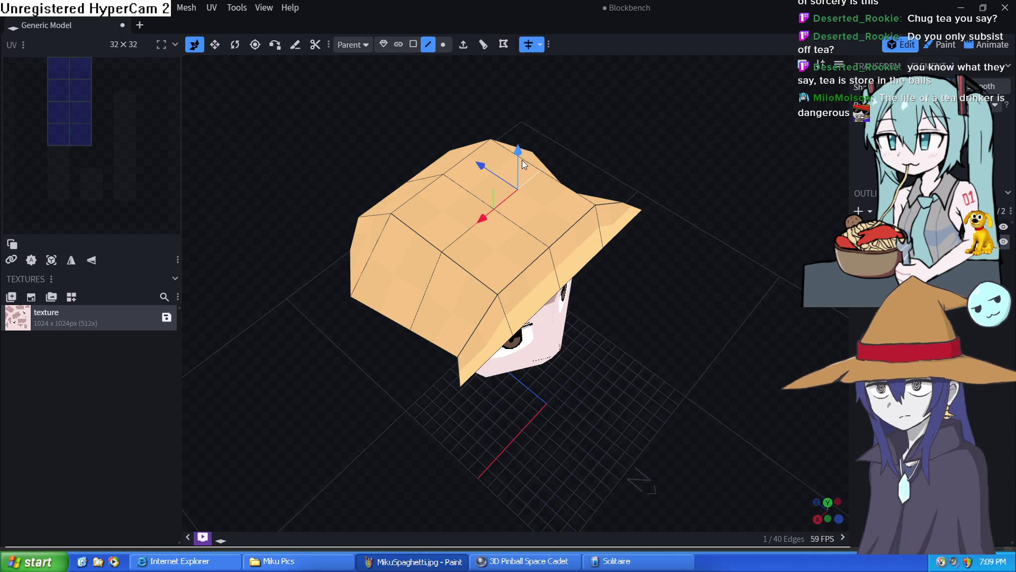
pyautogui.moveTo(522, 160)
pyautogui.mouseDown()
pyautogui.moveTo(521, 147)
pyautogui.moveTo(519, 179)
pyautogui.mouseUp()
pyautogui.moveTo(690, 324)
pyautogui.mouseDown()
pyautogui.moveTo(594, 238)
pyautogui.moveTo(752, 260)
pyautogui.moveTo(717, 252)
pyautogui.moveTo(648, 273)
pyautogui.moveTo(588, 254)
pyautogui.mouseUp()
# Step: Drag the hat's bottom-right corner vertex down into a long point beside the face
pyautogui.click(443, 43)
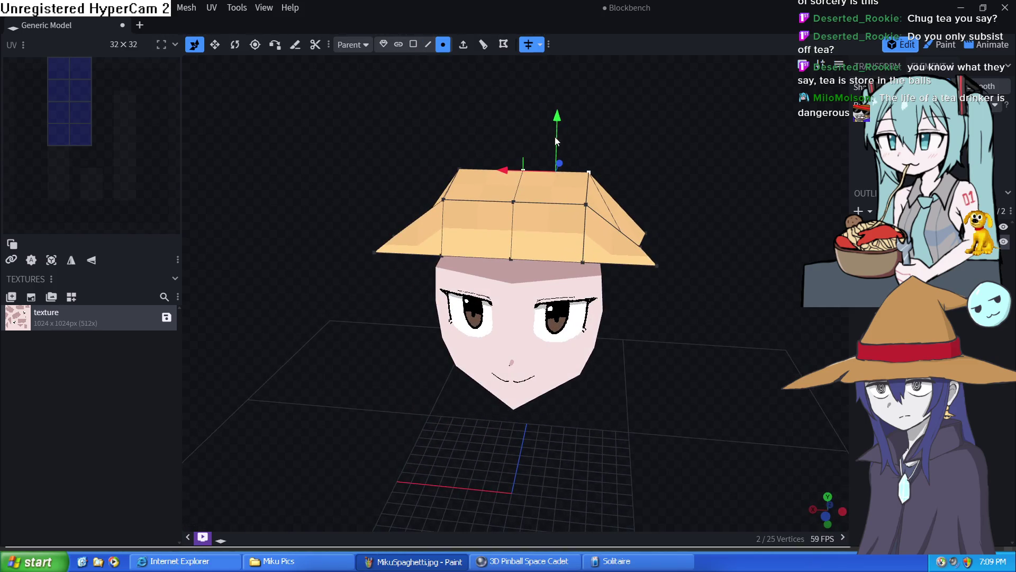
pyautogui.click(655, 266)
pyautogui.moveTo(590, 268); pyautogui.dragTo(591, 264)
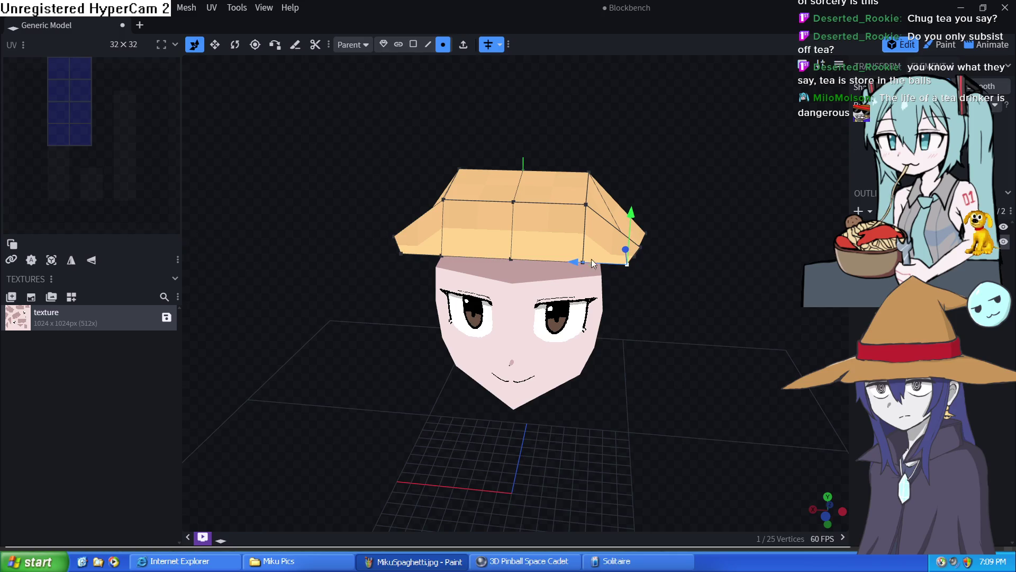
pyautogui.moveTo(636, 210); pyautogui.dragTo(659, 249)
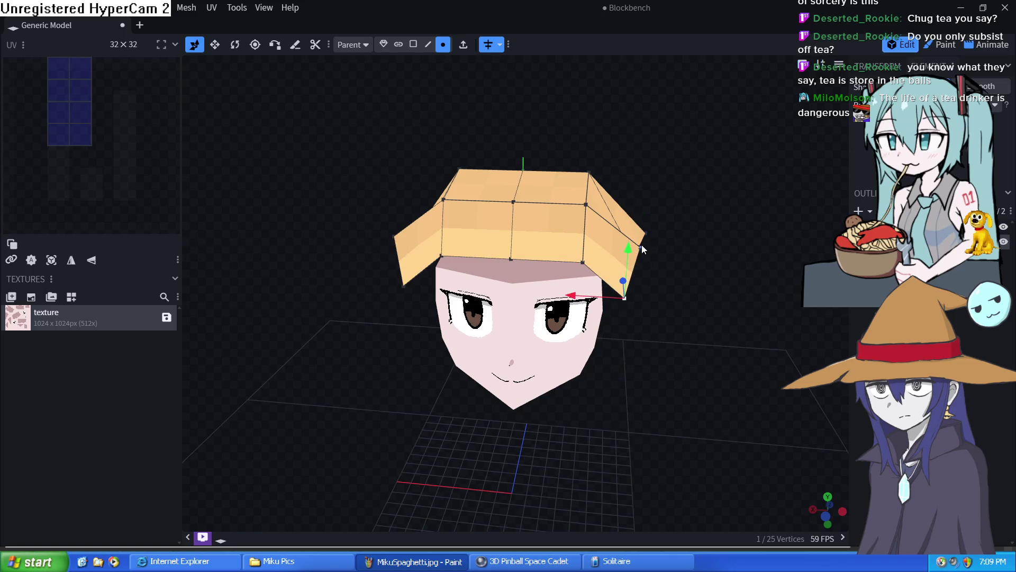
pyautogui.moveTo(597, 249); pyautogui.dragTo(594, 254)
pyautogui.moveTo(726, 246)
pyautogui.mouseDown()
pyautogui.moveTo(632, 260)
pyautogui.moveTo(621, 233)
pyautogui.moveTo(747, 378)
pyautogui.moveTo(645, 293)
pyautogui.mouseUp()
# Step: Pull further hat corner vertices inward and down to hang beside the head
pyautogui.click(606, 258)
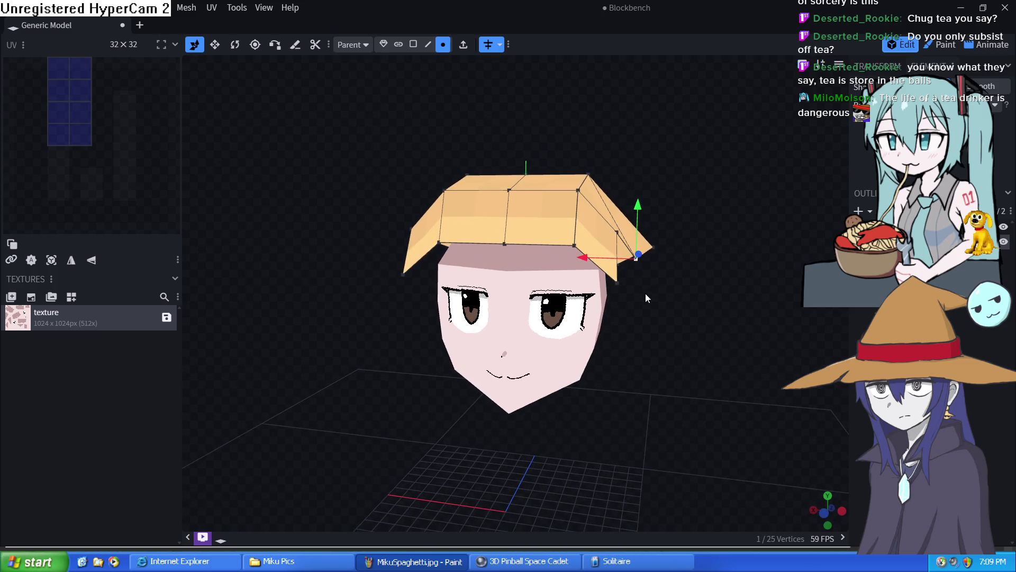
pyautogui.moveTo(758, 265)
pyautogui.mouseDown()
pyautogui.moveTo(741, 343)
pyautogui.moveTo(679, 251)
pyautogui.moveTo(618, 230)
pyautogui.moveTo(689, 260)
pyautogui.moveTo(553, 185)
pyautogui.moveTo(609, 122)
pyautogui.moveTo(685, 202)
pyautogui.moveTo(690, 274)
pyautogui.moveTo(645, 241)
pyautogui.mouseUp()
pyautogui.click(677, 245)
pyautogui.click(684, 271)
pyautogui.moveTo(745, 268)
pyautogui.mouseDown()
pyautogui.moveTo(707, 299)
pyautogui.moveTo(764, 302)
pyautogui.moveTo(725, 298)
pyautogui.mouseUp()
# Step: Extrude the front hat edge and pull it down over the forehead as a fringe
pyautogui.press('KP_1')
pyautogui.click(428, 44)
pyautogui.click(481, 243)
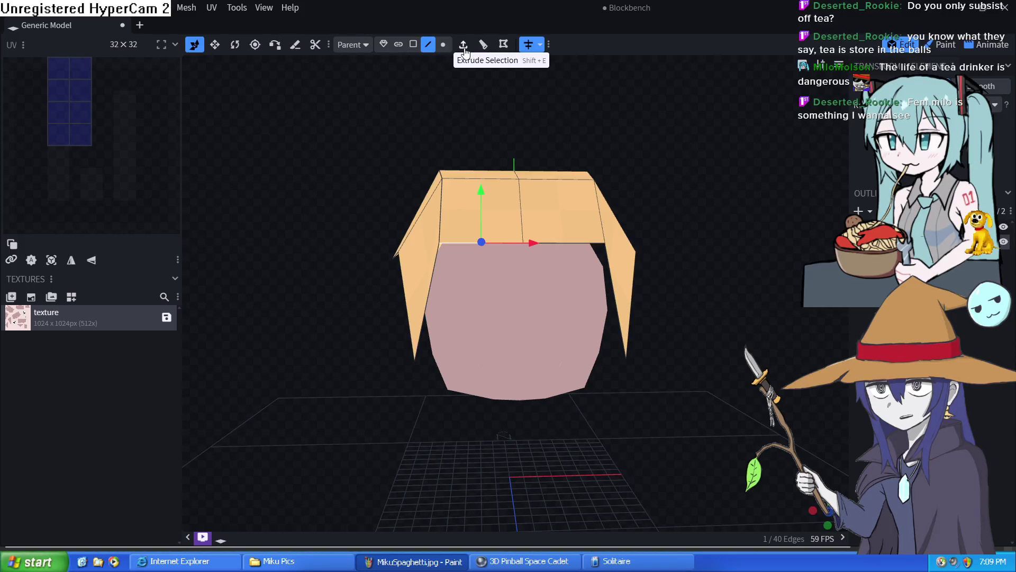
pyautogui.press('e')
pyautogui.moveTo(479, 213)
pyautogui.mouseDown()
pyautogui.moveTo(480, 337)
pyautogui.moveTo(508, 412)
pyautogui.moveTo(802, 353)
pyautogui.moveTo(703, 369)
pyautogui.moveTo(724, 362)
pyautogui.mouseUp()
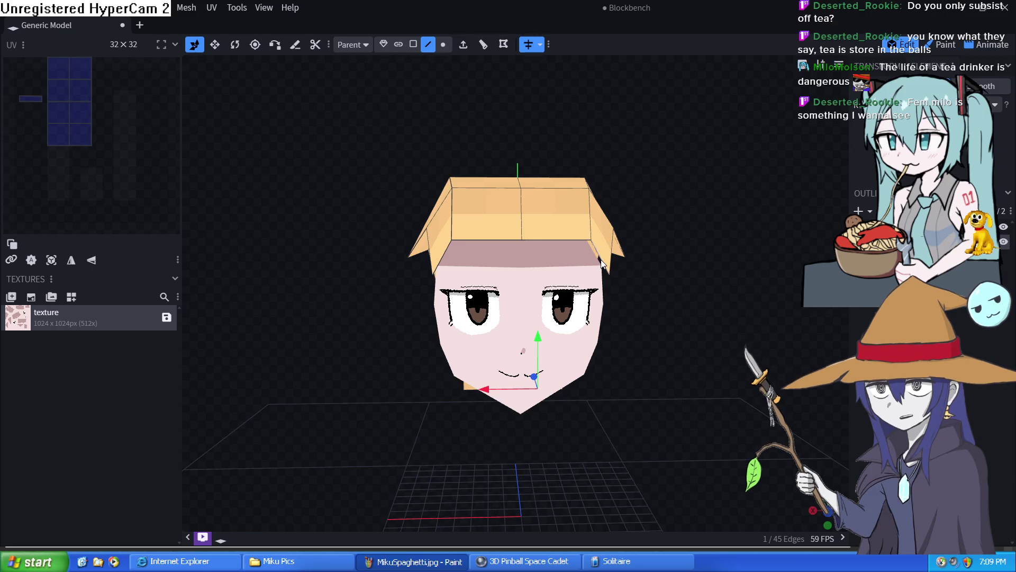
# Step: Push the right brow-corner vertex outward to widen the fringe
pyautogui.click(442, 44)
pyautogui.click(608, 275)
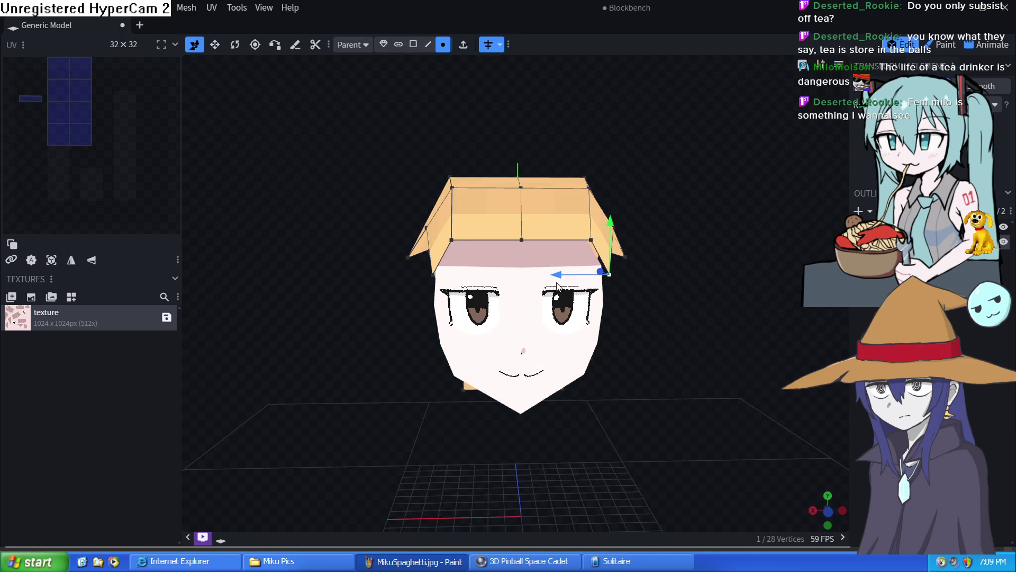
pyautogui.moveTo(556, 285); pyautogui.dragTo(690, 260)
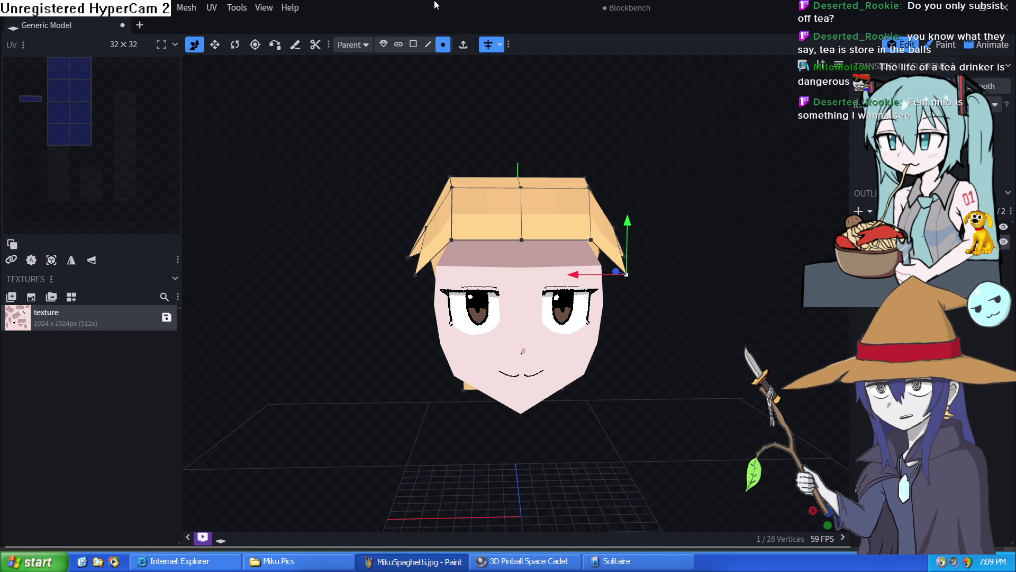
pyautogui.click(428, 44)
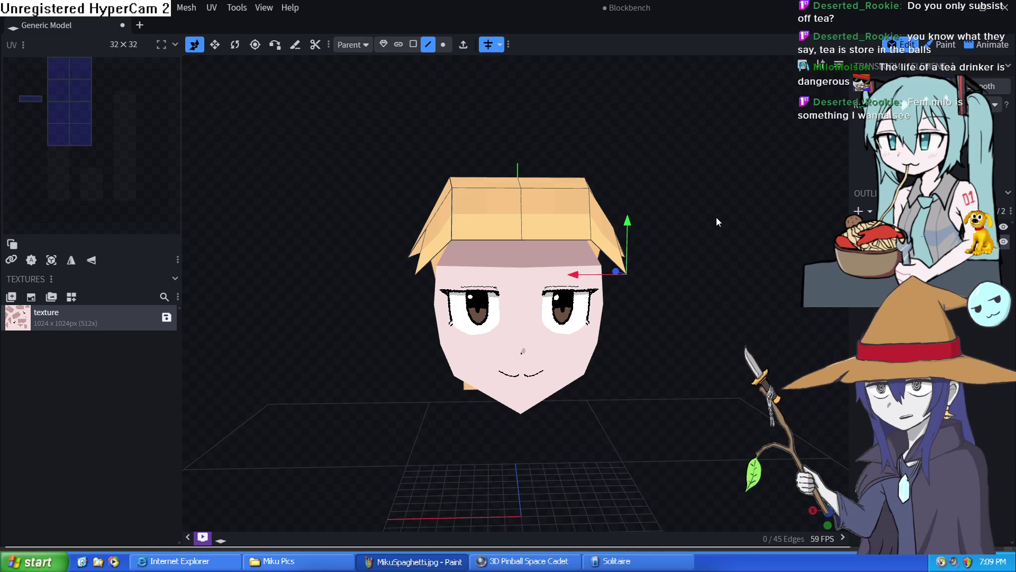
pyautogui.moveTo(715, 217)
pyautogui.mouseDown()
pyautogui.moveTo(658, 227)
pyautogui.moveTo(639, 203)
pyautogui.moveTo(629, 217)
pyautogui.mouseUp()
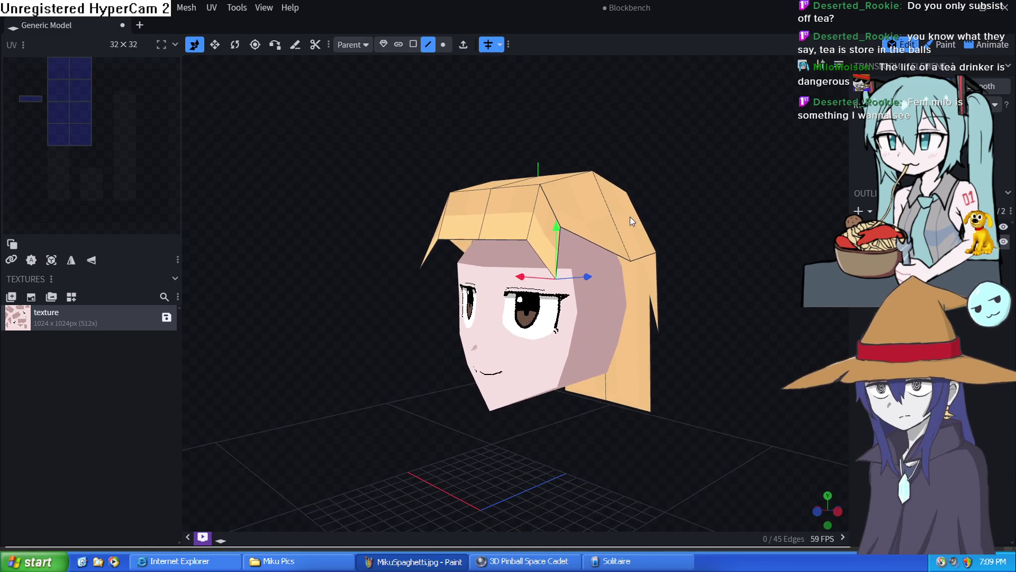
# Step: Lower a vertex on top of the hair
pyautogui.click(444, 44)
pyautogui.click(563, 228)
pyautogui.moveTo(559, 179); pyautogui.dragTo(577, 201)
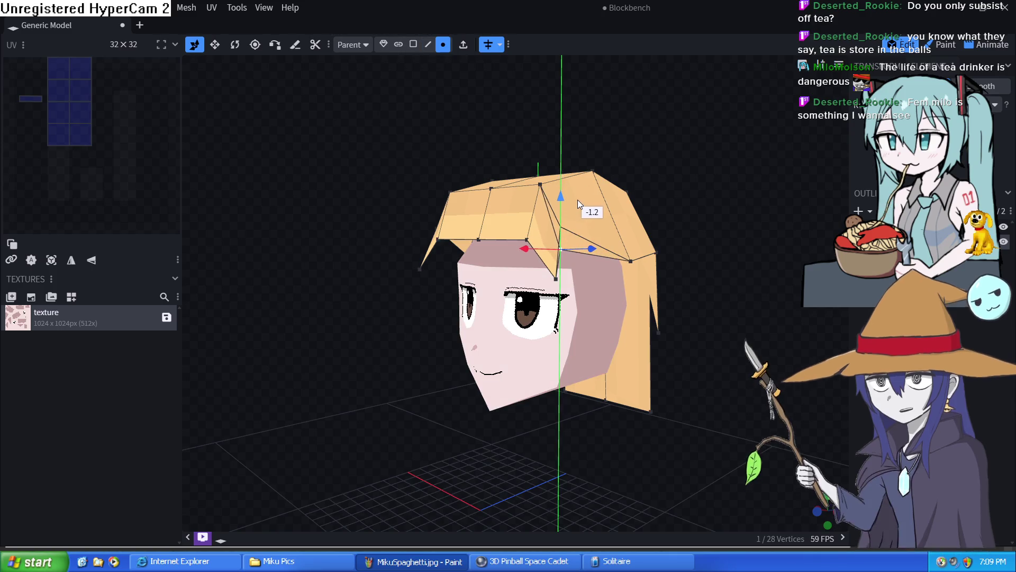
pyautogui.moveTo(673, 345)
pyautogui.mouseDown()
pyautogui.moveTo(829, 349)
pyautogui.moveTo(675, 349)
pyautogui.mouseUp()
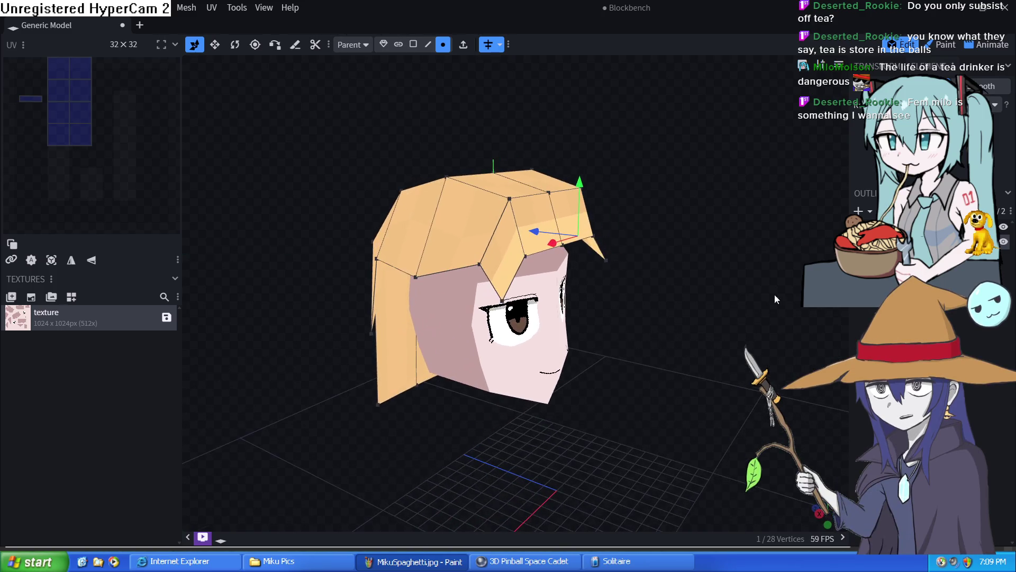
# Step: Raise the hair vertex near the temple so the fringe dips into a pointed bang
pyautogui.click(415, 277)
pyautogui.moveTo(416, 277); pyautogui.dragTo(418, 218)
pyautogui.moveTo(650, 341)
pyautogui.mouseDown()
pyautogui.moveTo(546, 312)
pyautogui.moveTo(450, 316)
pyautogui.moveTo(564, 320)
pyautogui.moveTo(555, 314)
pyautogui.mouseUp()
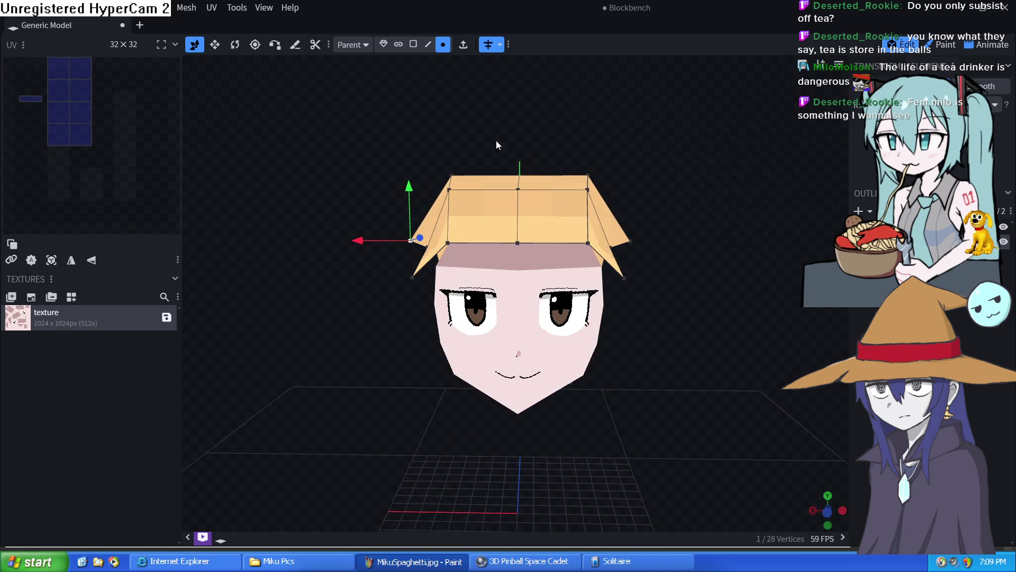
pyautogui.click(426, 45)
# Step: Extrude a new edge row from the hairline edge, undoing the downward drag
pyautogui.click(478, 244)
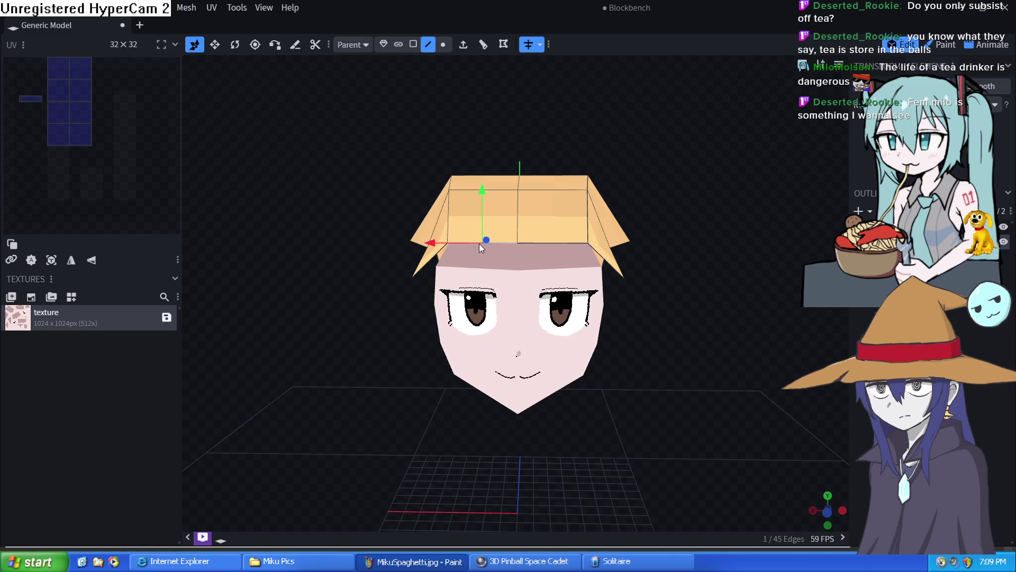
pyautogui.click(463, 46)
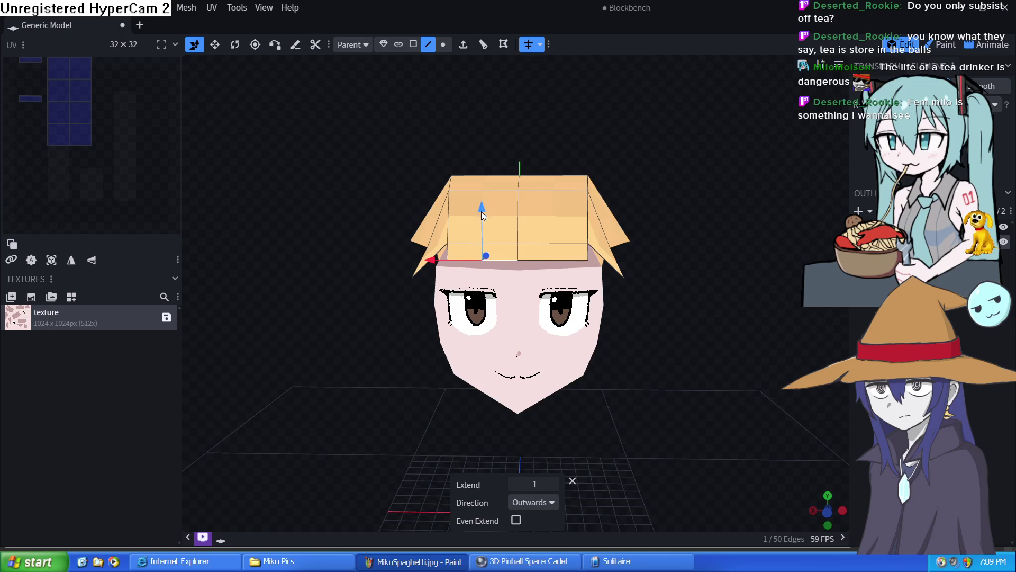
pyautogui.moveTo(481, 211); pyautogui.dragTo(482, 231)
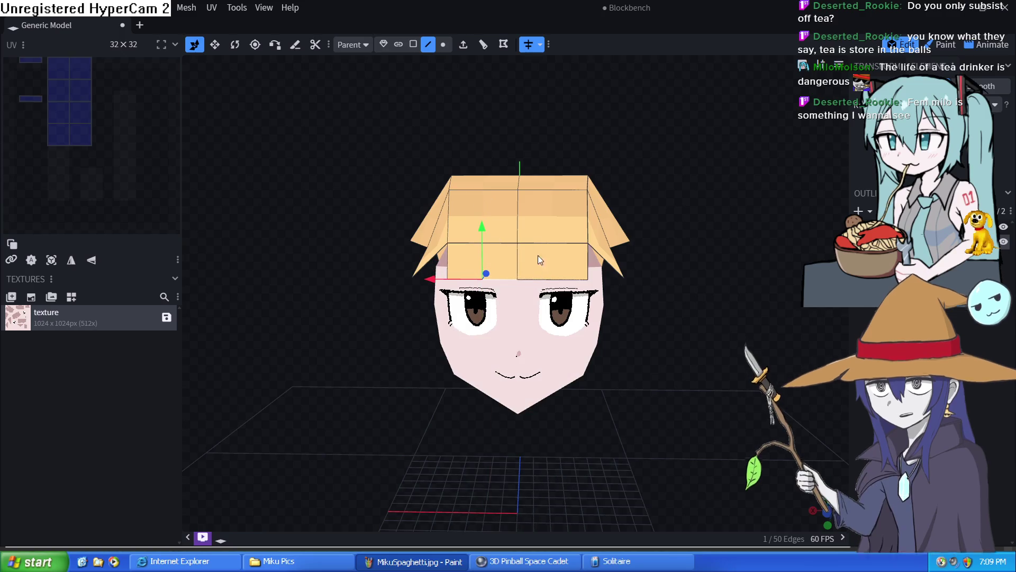
pyautogui.hotkey('ctrl', 'z')
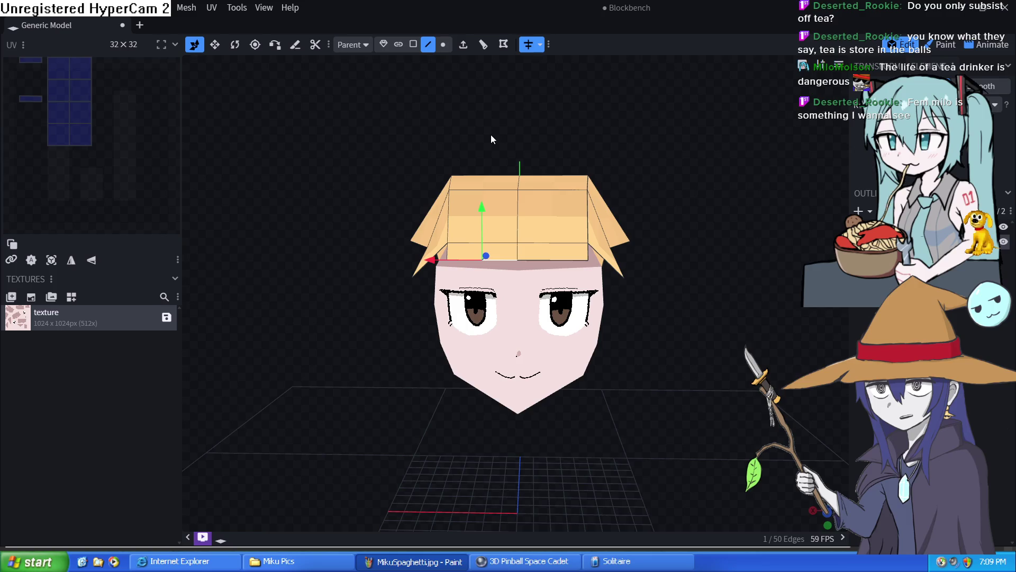
# Step: Turn on Mirror Modeling and select a hair edge on the side
pyautogui.click(533, 48)
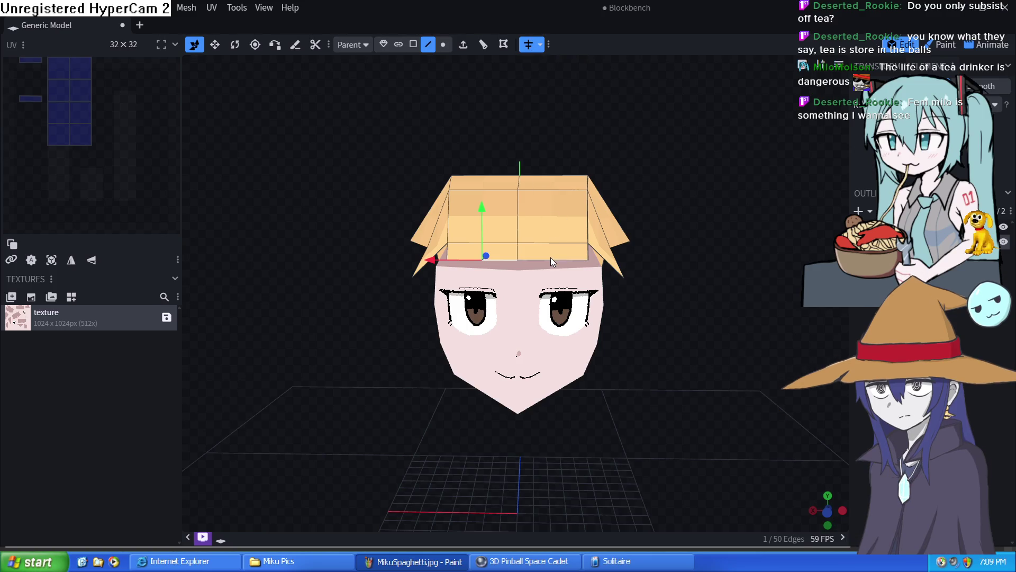
pyautogui.moveTo(357, 219)
pyautogui.mouseDown()
pyautogui.moveTo(456, 239)
pyautogui.moveTo(473, 213)
pyautogui.moveTo(477, 230)
pyautogui.mouseUp()
pyautogui.click(470, 240)
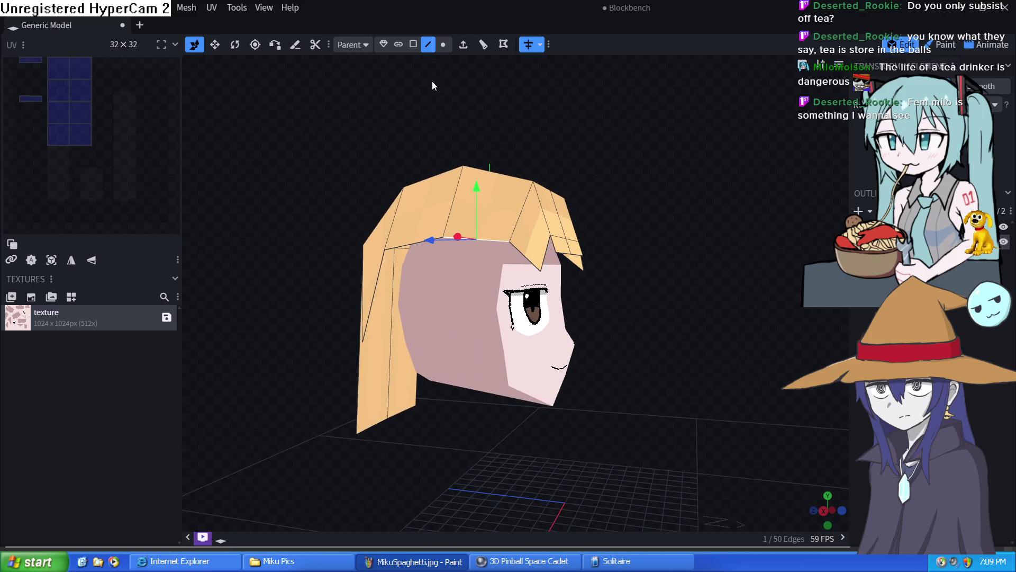
# Step: Extrude the side and top-left hair edges down into long strands past the face
pyautogui.click(463, 45)
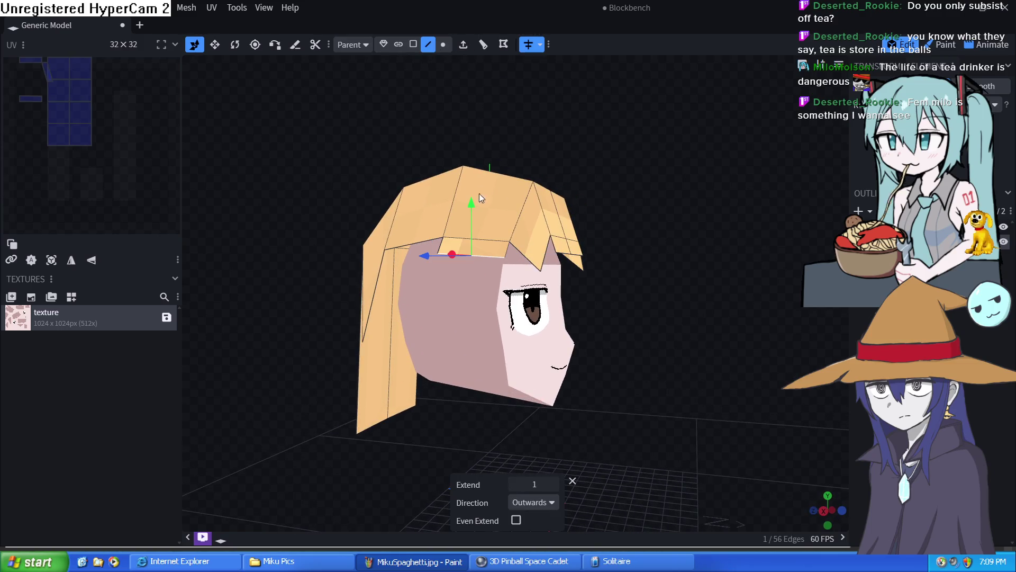
pyautogui.moveTo(475, 232); pyautogui.dragTo(467, 375)
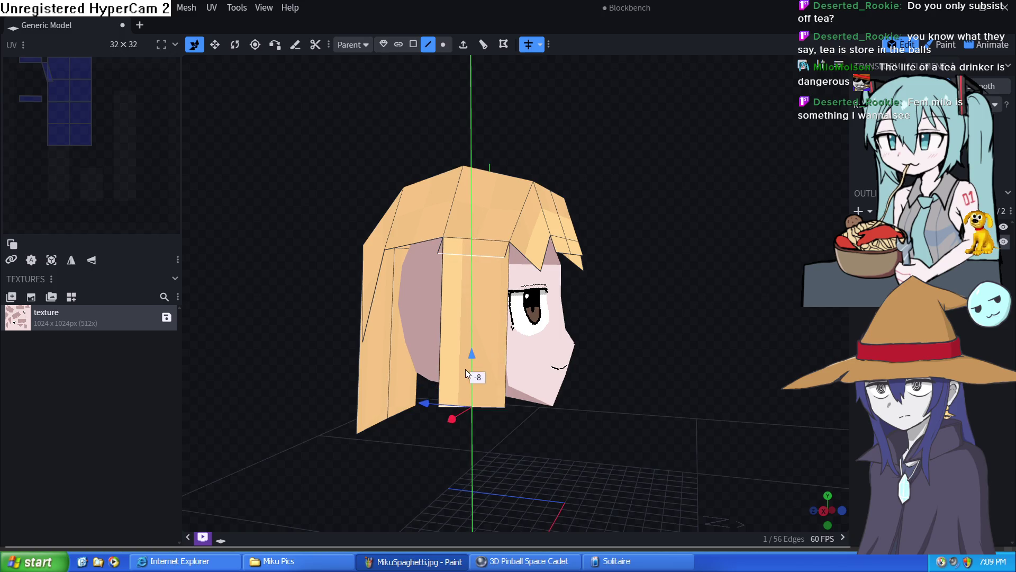
pyautogui.click(412, 243)
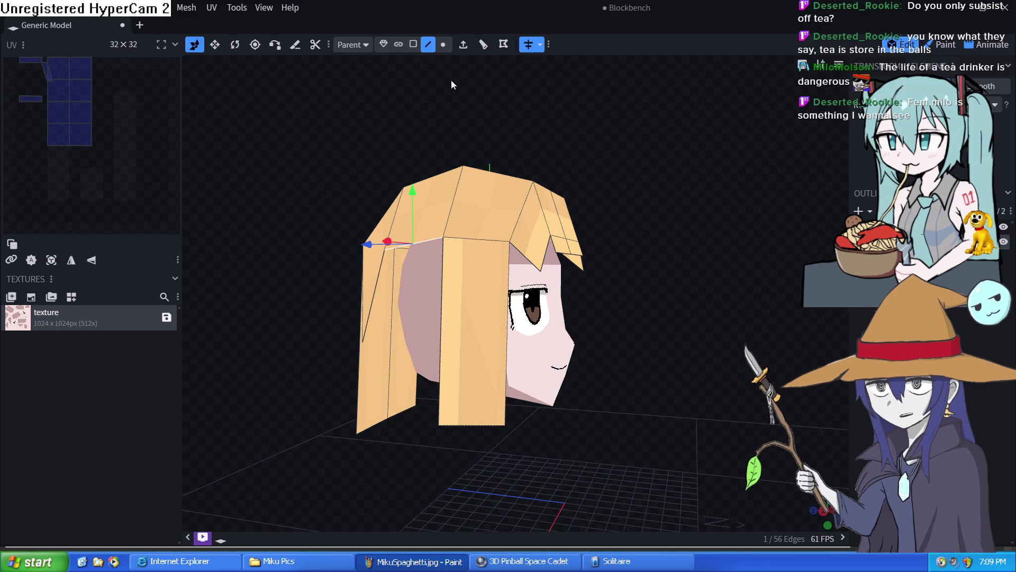
pyautogui.click(473, 46)
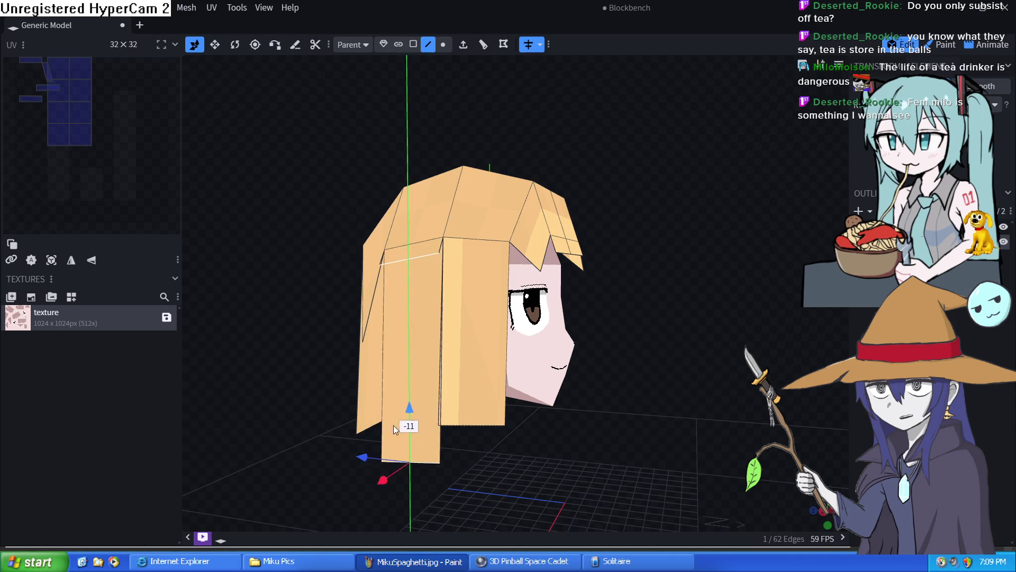
pyautogui.moveTo(407, 216); pyautogui.dragTo(386, 481)
pyautogui.moveTo(476, 477)
pyautogui.mouseDown()
pyautogui.moveTo(599, 329)
pyautogui.moveTo(782, 333)
pyautogui.mouseUp()
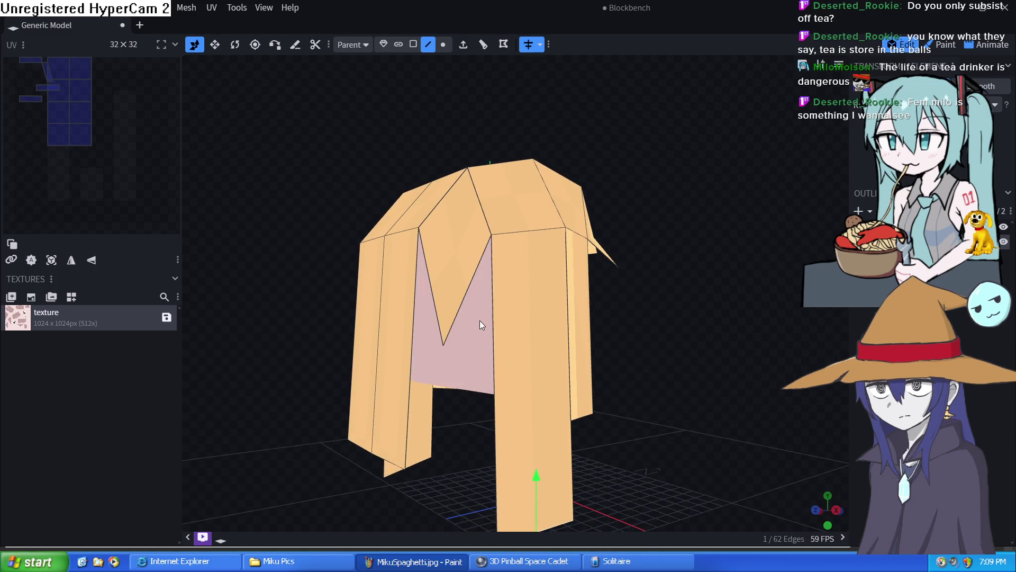
# Step: Raise the V-notch vertex to close the gap at the back of the hair
pyautogui.click(444, 45)
pyautogui.click(443, 346)
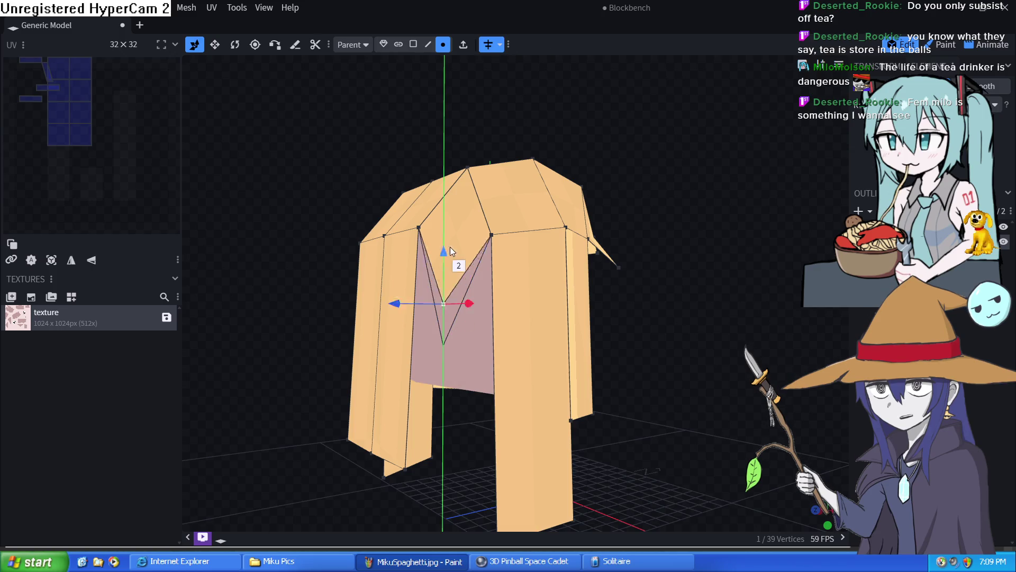
pyautogui.moveTo(459, 212); pyautogui.dragTo(456, 225)
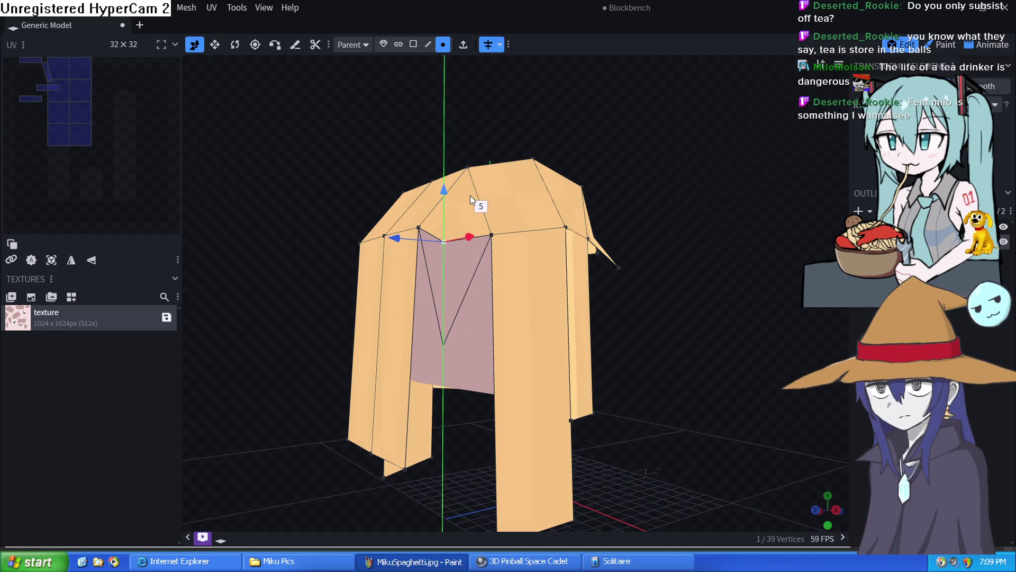
pyautogui.moveTo(264, 350)
pyautogui.mouseDown()
pyautogui.moveTo(406, 343)
pyautogui.moveTo(354, 340)
pyautogui.moveTo(352, 222)
pyautogui.mouseUp()
# Step: Extrude the back face's top edge down into a long panel reaching the bottom
pyautogui.click(431, 46)
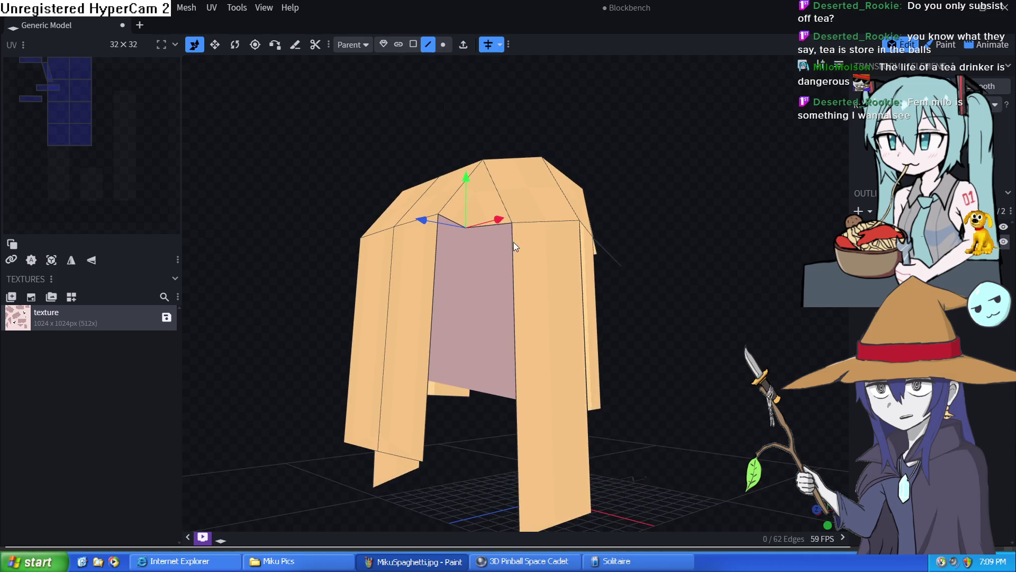
pyautogui.click(491, 230)
pyautogui.click(463, 45)
pyautogui.moveTo(499, 203); pyautogui.dragTo(489, 483)
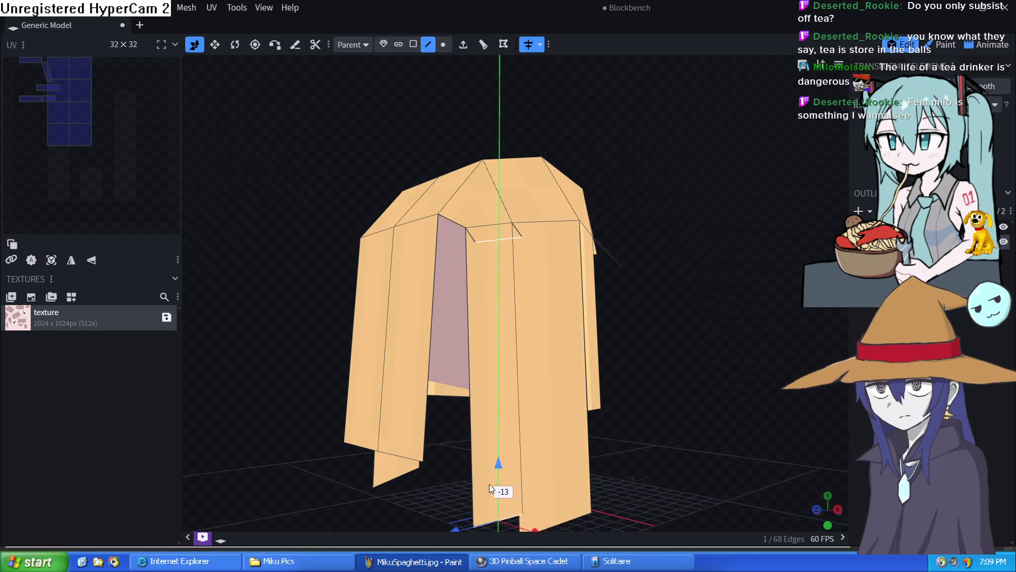
pyautogui.moveTo(661, 431); pyautogui.dragTo(780, 367)
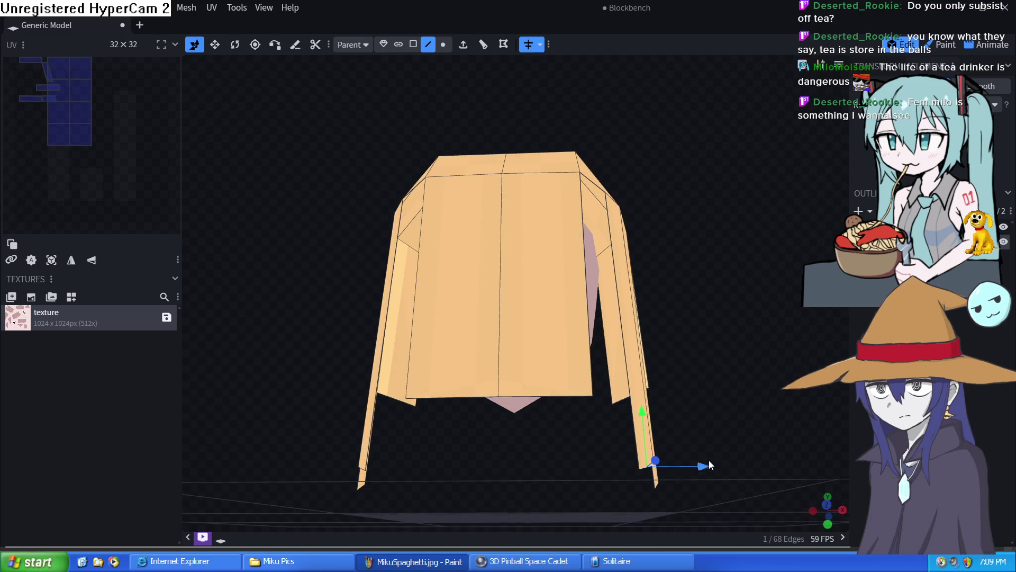
pyautogui.moveTo(704, 466); pyautogui.dragTo(689, 457)
pyautogui.moveTo(734, 346)
pyautogui.mouseDown()
pyautogui.moveTo(628, 359)
pyautogui.moveTo(600, 393)
pyautogui.moveTo(344, 526)
pyautogui.mouseUp()
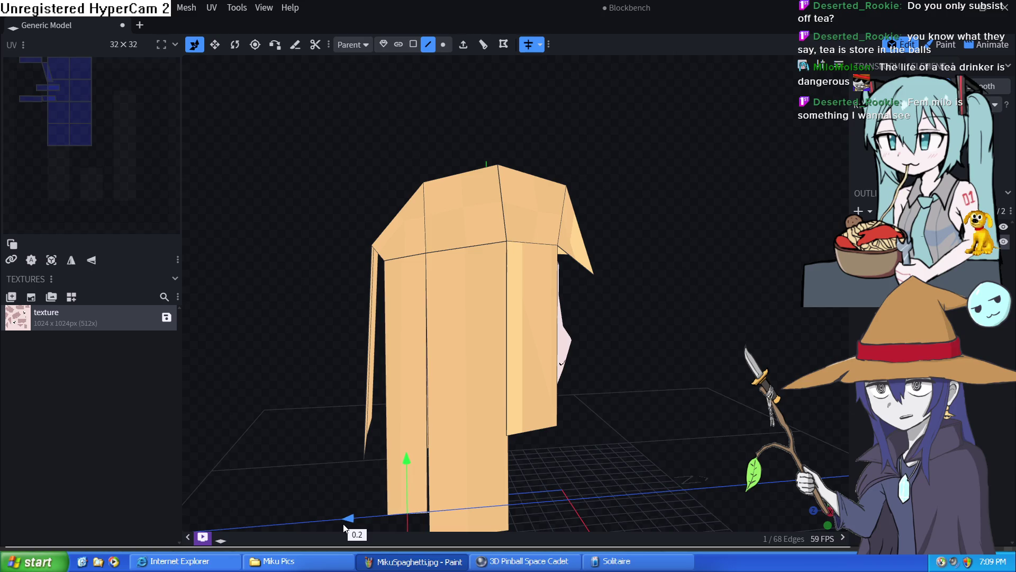
pyautogui.moveTo(295, 368)
pyautogui.mouseDown()
pyautogui.moveTo(406, 330)
pyautogui.moveTo(459, 330)
pyautogui.mouseUp()
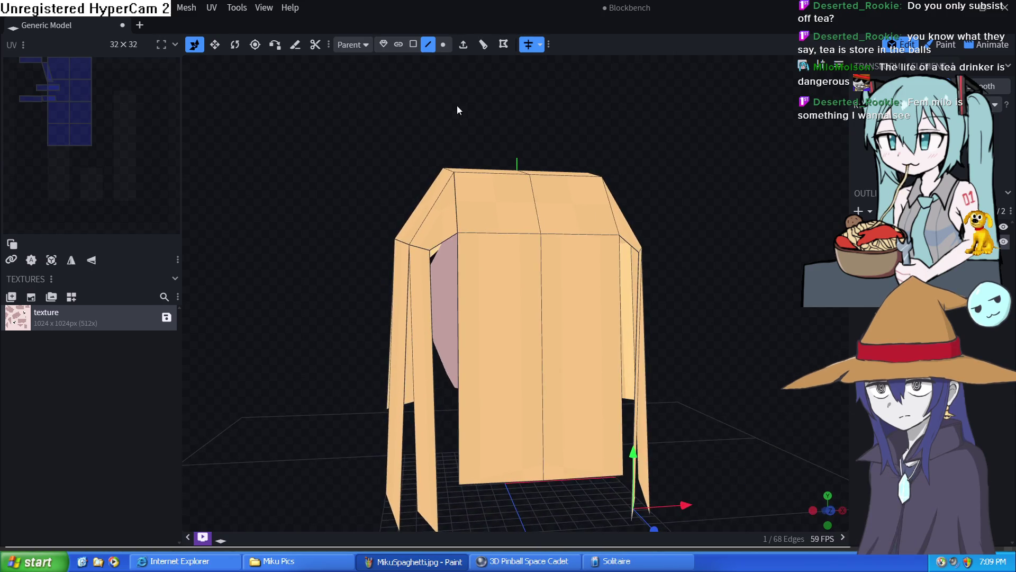
# Step: Extrude the edge beside the back panel down into long strands
pyautogui.click(440, 240)
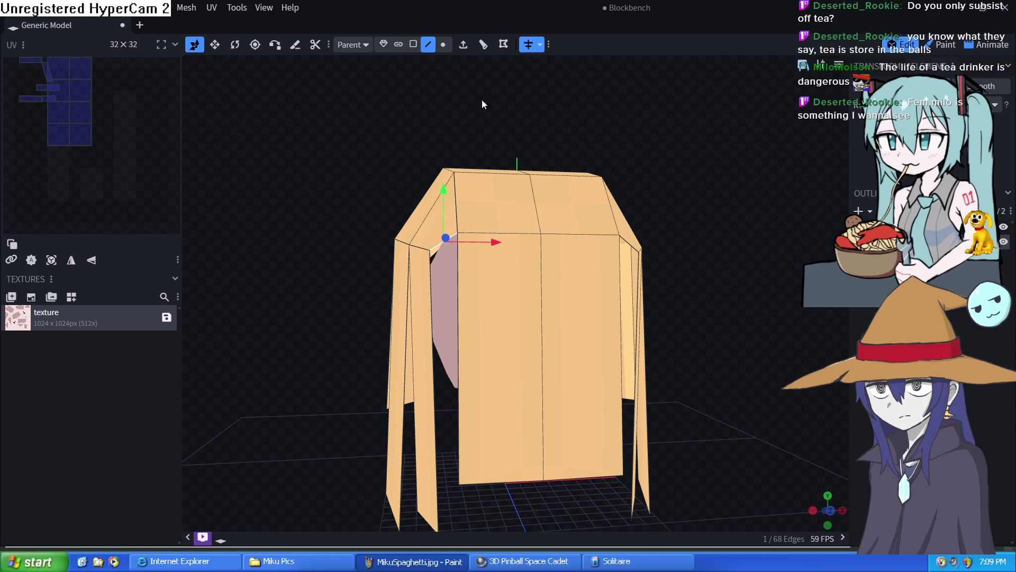
pyautogui.click(463, 46)
pyautogui.moveTo(455, 209); pyautogui.dragTo(438, 468)
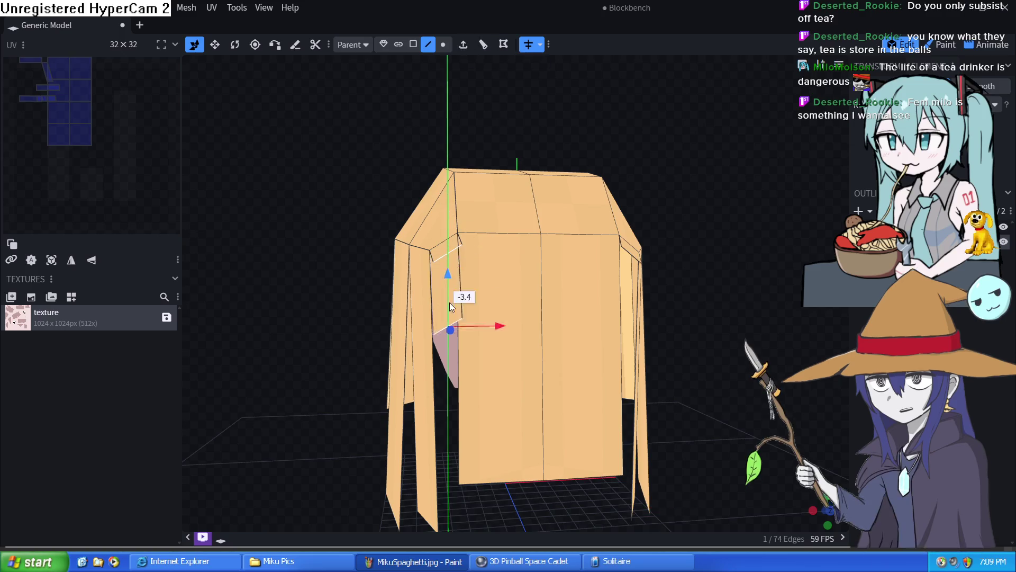
pyautogui.moveTo(548, 501)
pyautogui.mouseDown()
pyautogui.moveTo(669, 479)
pyautogui.moveTo(700, 457)
pyautogui.moveTo(689, 457)
pyautogui.mouseUp()
pyautogui.moveTo(636, 431); pyautogui.dragTo(647, 460)
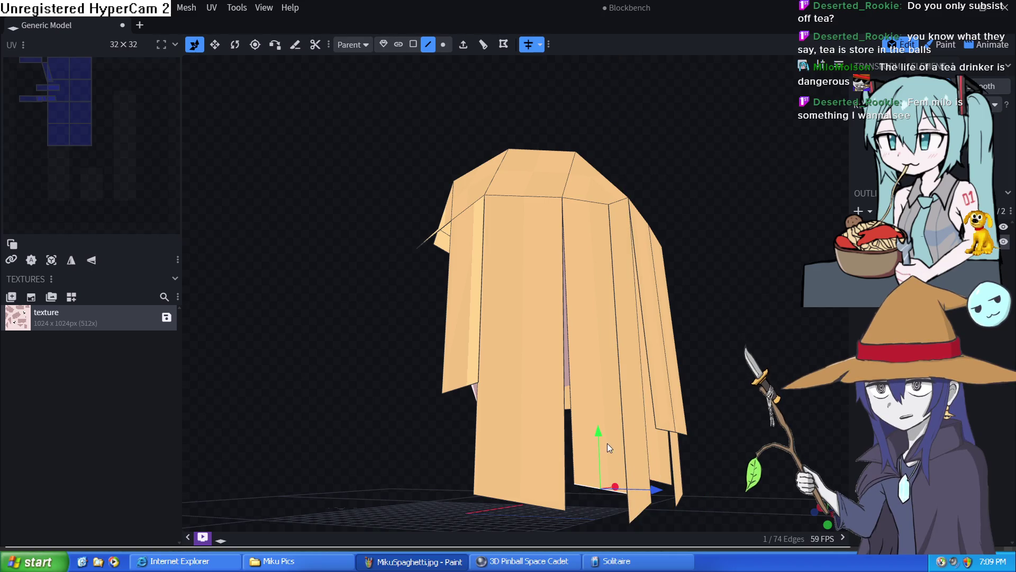
pyautogui.moveTo(699, 468)
pyautogui.mouseDown()
pyautogui.moveTo(474, 535)
pyautogui.moveTo(467, 520)
pyautogui.mouseUp()
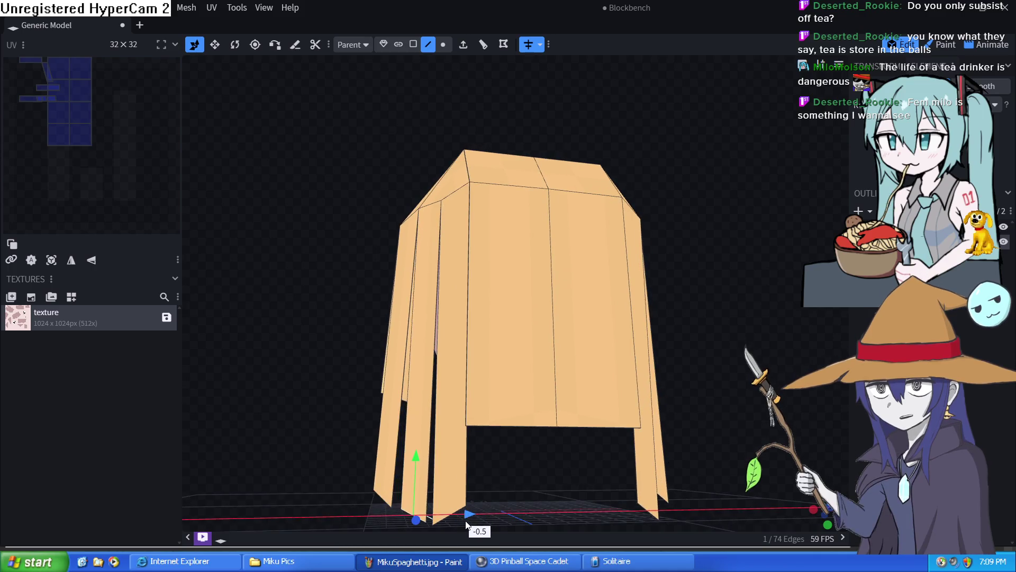
# Step: Nudge the leftmost strand right and lower the back panel's bottom edge to close the opening
pyautogui.click(381, 496)
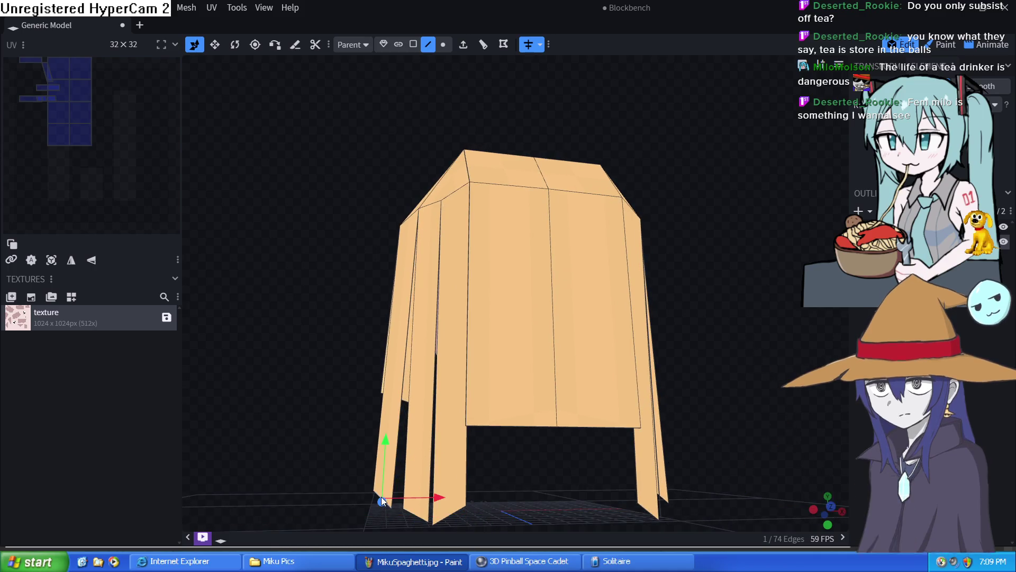
pyautogui.moveTo(412, 496); pyautogui.dragTo(422, 499)
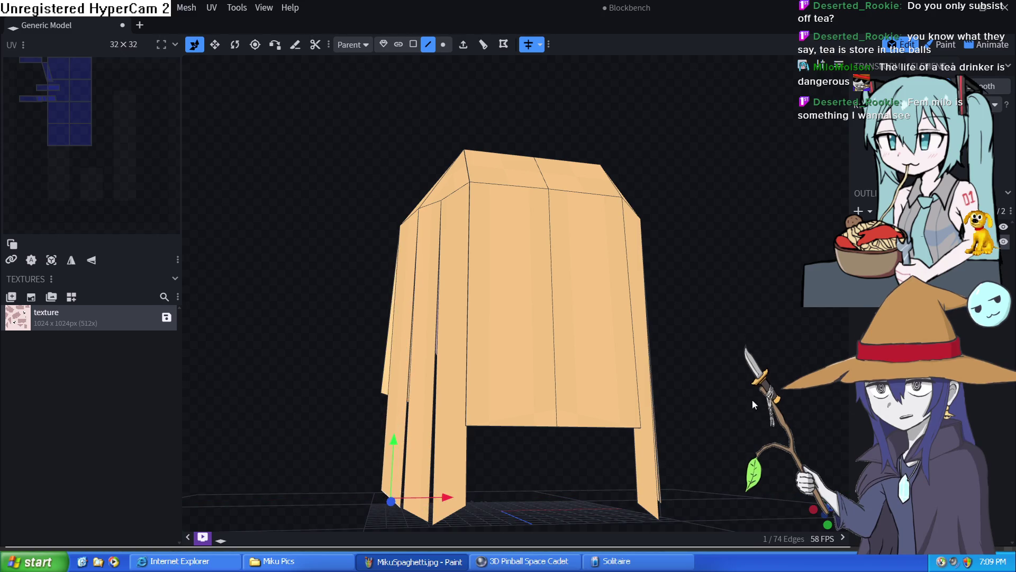
pyautogui.moveTo(744, 408); pyautogui.dragTo(724, 386)
pyautogui.click(509, 426)
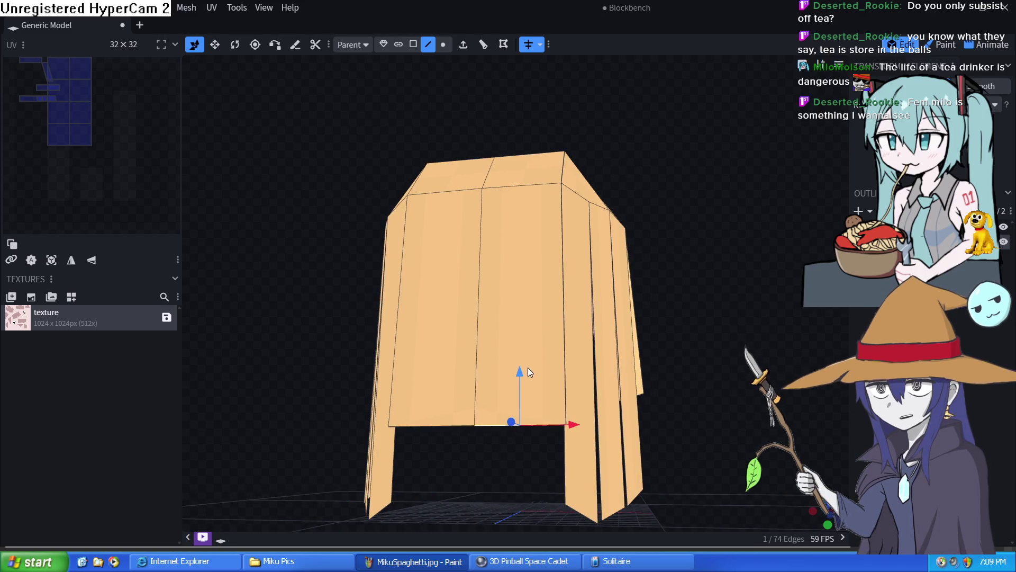
pyautogui.moveTo(527, 371); pyautogui.dragTo(529, 449)
pyautogui.moveTo(665, 387)
pyautogui.mouseDown()
pyautogui.moveTo(574, 376)
pyautogui.moveTo(438, 400)
pyautogui.moveTo(409, 380)
pyautogui.moveTo(396, 452)
pyautogui.moveTo(429, 381)
pyautogui.mouseUp()
pyautogui.click(443, 43)
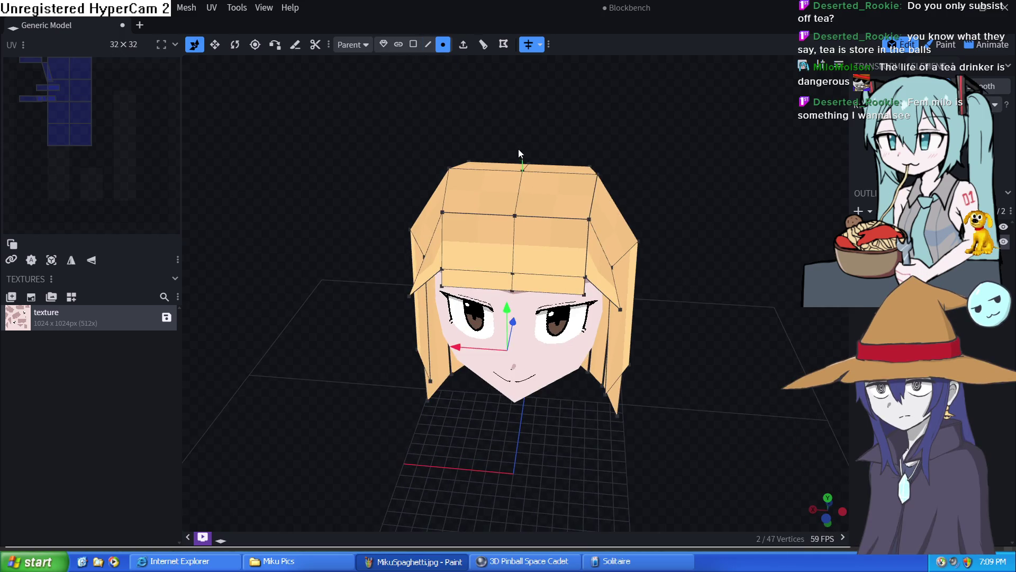
# Step: Raise the top-middle hair vertex slightly and pull a top vertex left
pyautogui.click(521, 173)
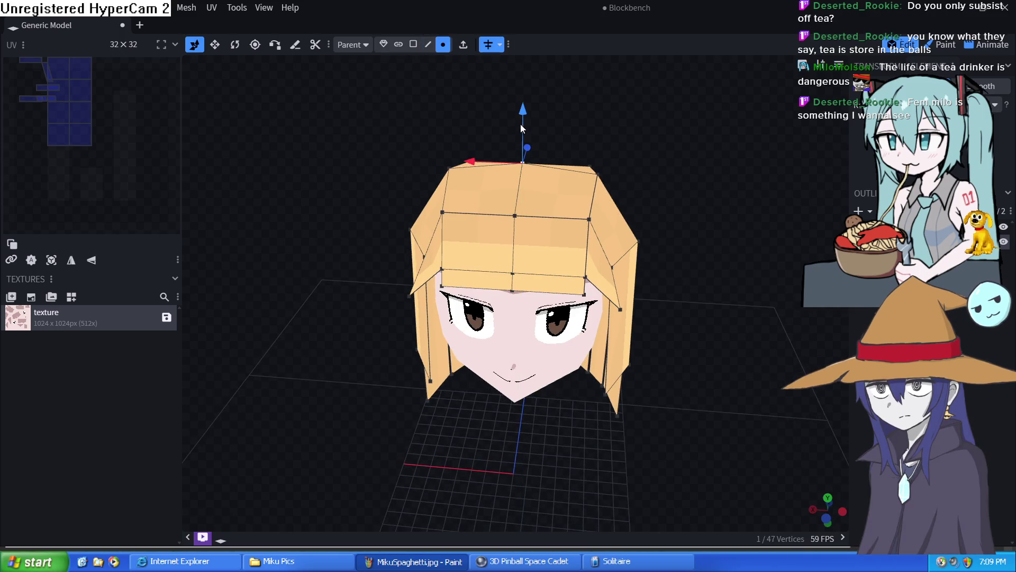
pyautogui.moveTo(521, 129); pyautogui.dragTo(522, 123)
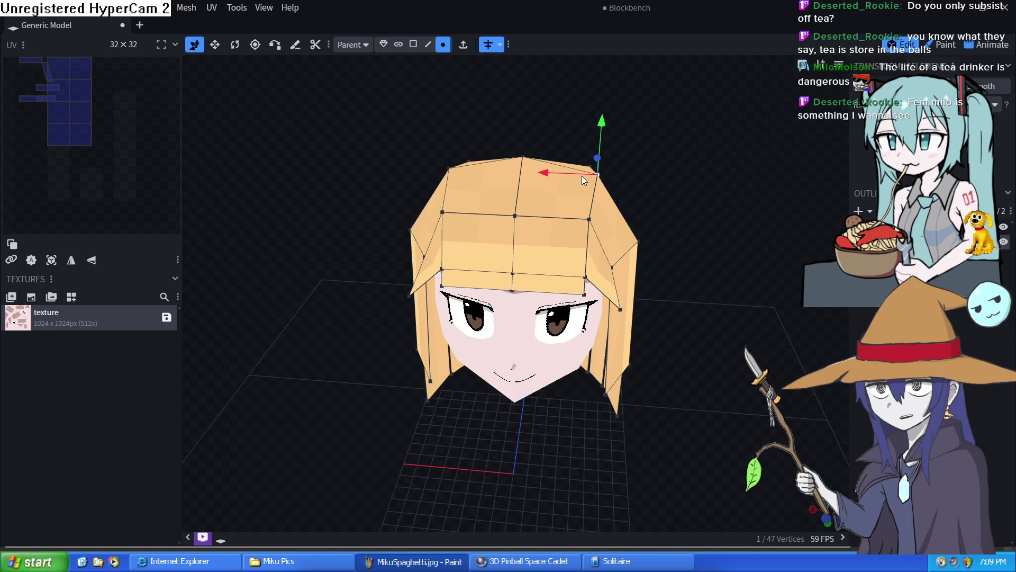
pyautogui.click(600, 182)
pyautogui.moveTo(576, 176); pyautogui.dragTo(549, 174)
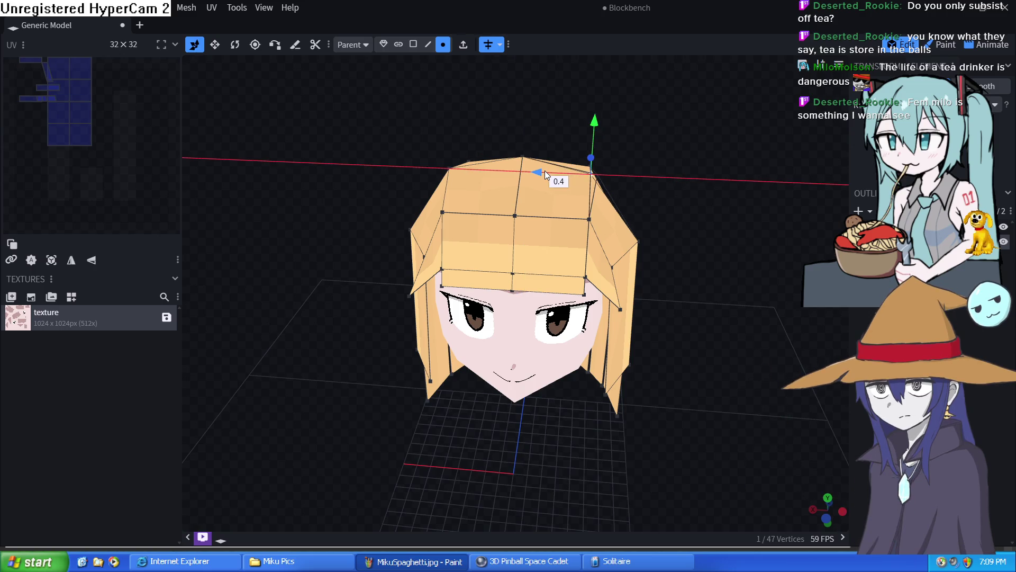
pyautogui.moveTo(723, 207)
pyautogui.mouseDown()
pyautogui.moveTo(707, 145)
pyautogui.moveTo(656, 141)
pyautogui.moveTo(742, 111)
pyautogui.moveTo(847, 135)
pyautogui.mouseUp()
pyautogui.press('KP_1')
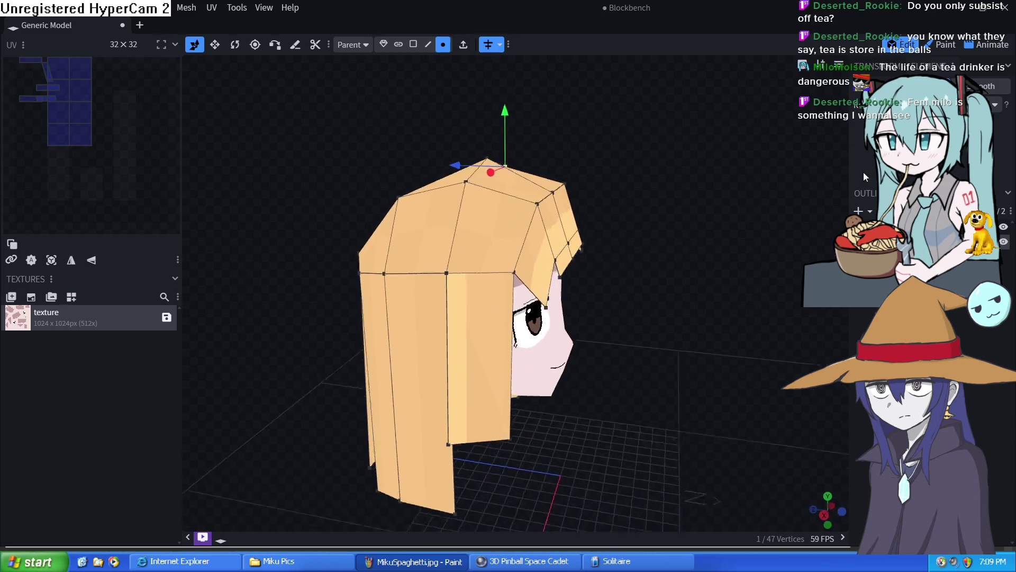
# Step: Move the top hair vertex further left, down and outward, checking from several angles
pyautogui.moveTo(615, 276); pyautogui.dragTo(600, 275)
pyautogui.moveTo(608, 225)
pyautogui.mouseDown()
pyautogui.moveTo(604, 339)
pyautogui.moveTo(606, 277)
pyautogui.mouseUp()
pyautogui.moveTo(601, 317); pyautogui.dragTo(649, 297)
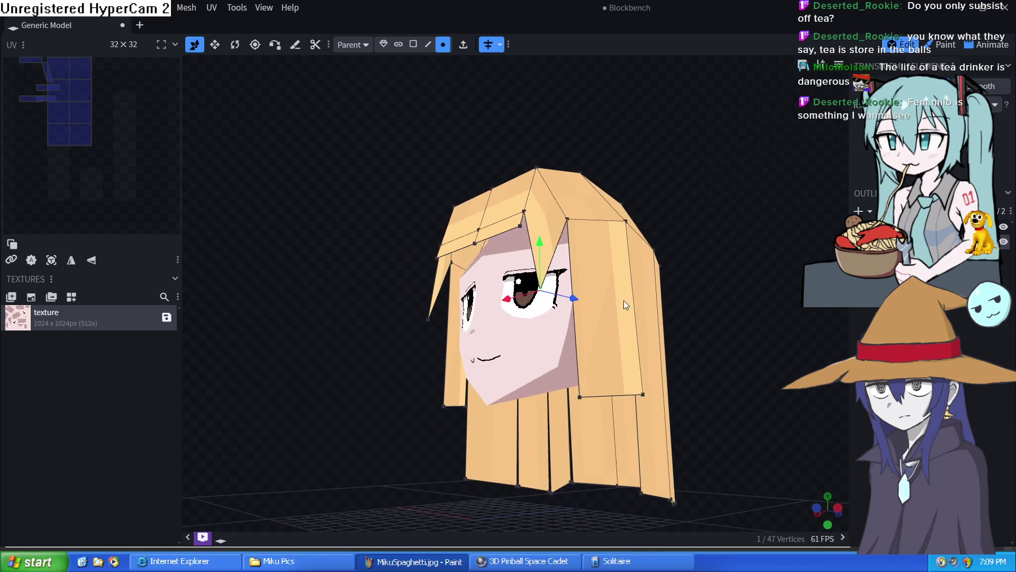
pyautogui.moveTo(573, 299); pyautogui.dragTo(604, 301)
pyautogui.moveTo(706, 274)
pyautogui.mouseDown()
pyautogui.moveTo(750, 313)
pyautogui.moveTo(667, 317)
pyautogui.moveTo(728, 291)
pyautogui.moveTo(551, 336)
pyautogui.mouseUp()
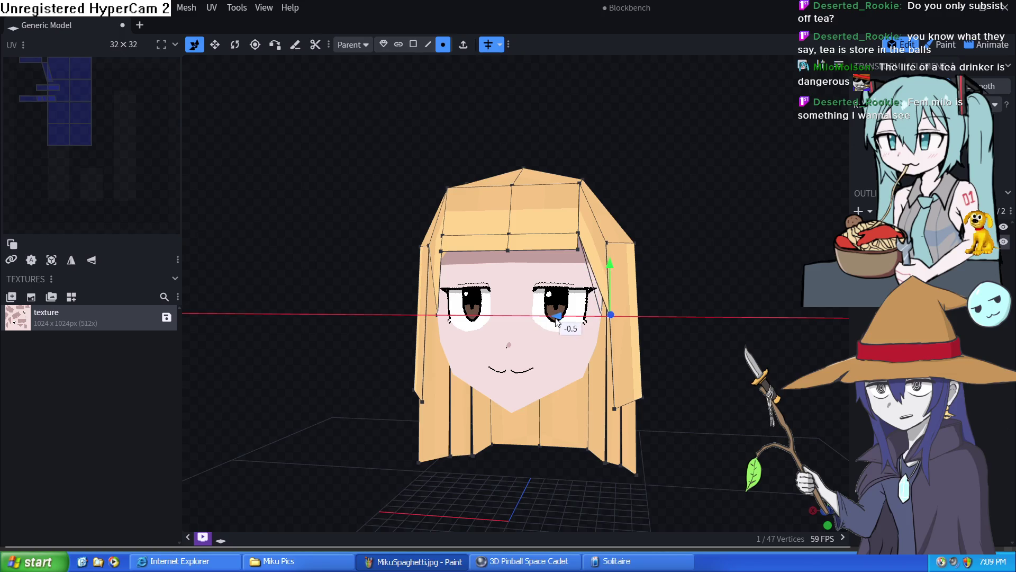
pyautogui.moveTo(738, 309)
pyautogui.mouseDown()
pyautogui.moveTo(805, 322)
pyautogui.moveTo(687, 273)
pyautogui.mouseUp()
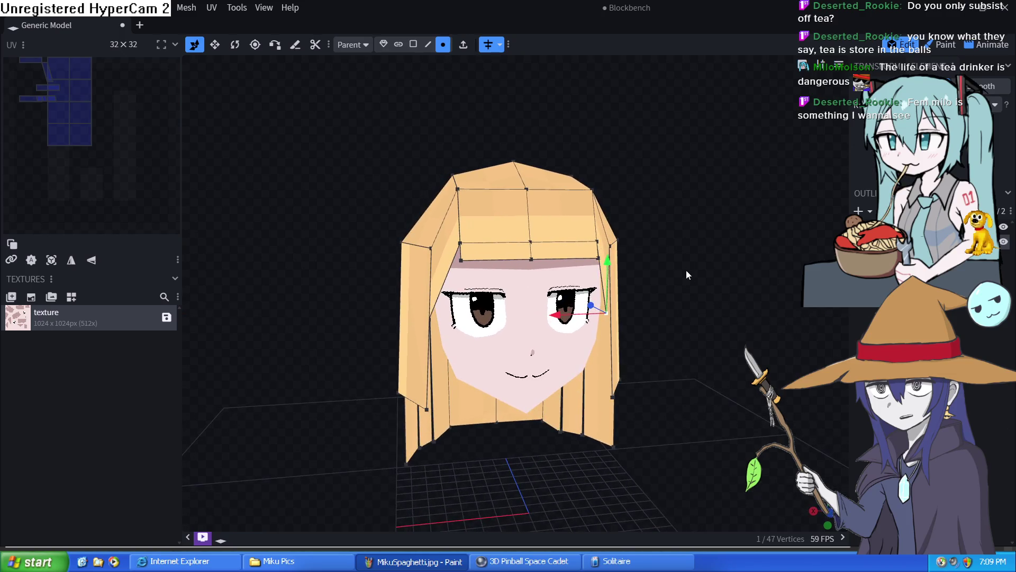
# Step: Lower the front fringe edge into straight bangs
pyautogui.click(428, 44)
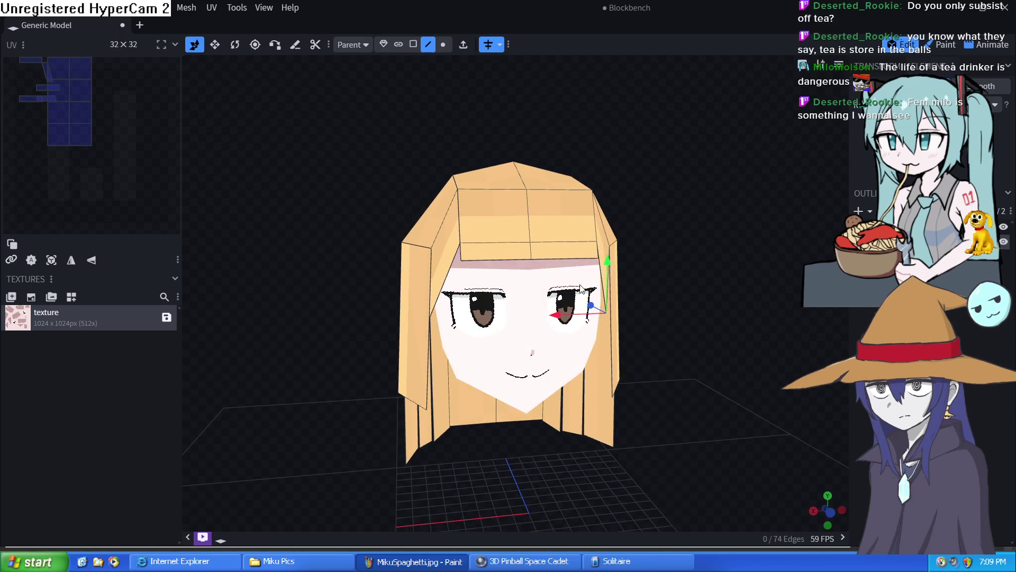
pyautogui.click(570, 257)
pyautogui.moveTo(569, 212); pyautogui.dragTo(573, 233)
pyautogui.moveTo(650, 284)
pyautogui.mouseDown()
pyautogui.moveTo(667, 250)
pyautogui.moveTo(624, 258)
pyautogui.moveTo(657, 281)
pyautogui.moveTo(598, 207)
pyautogui.mouseUp()
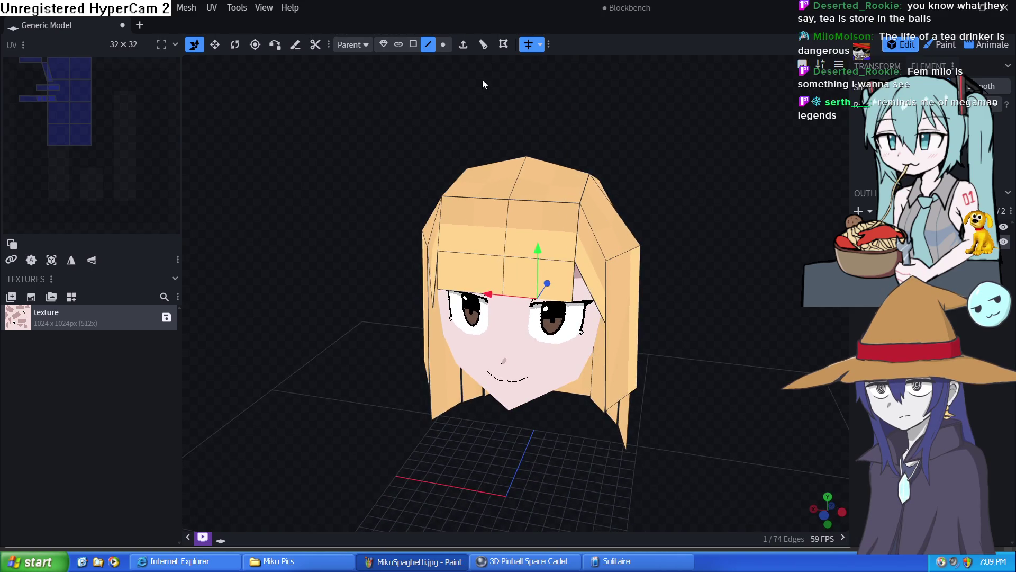
# Step: Move a side hair vertex sideways so the hair frames the face evenly
pyautogui.click(445, 47)
pyautogui.click(575, 204)
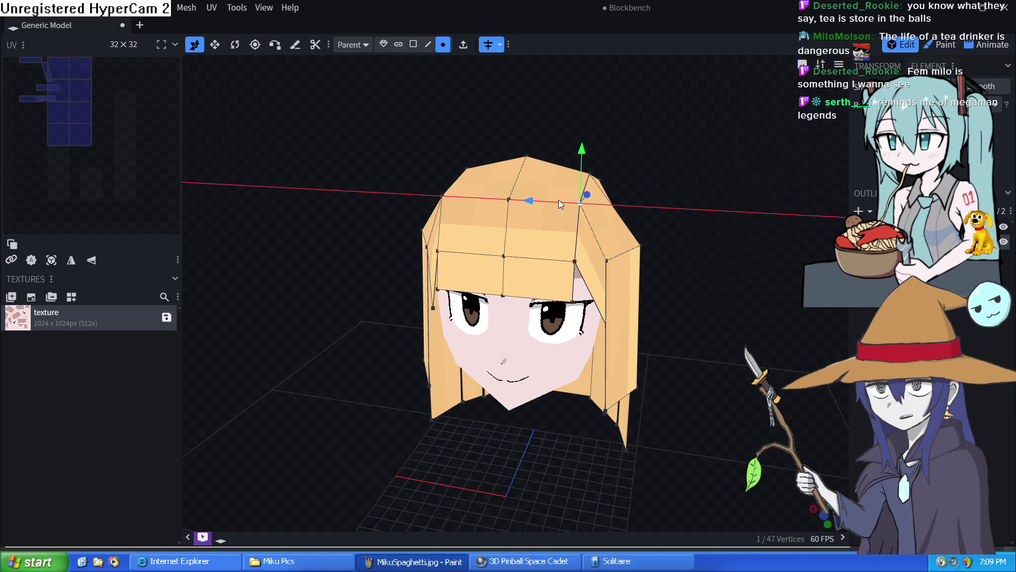
pyautogui.moveTo(628, 238)
pyautogui.mouseDown()
pyautogui.moveTo(729, 256)
pyautogui.moveTo(569, 272)
pyautogui.mouseUp()
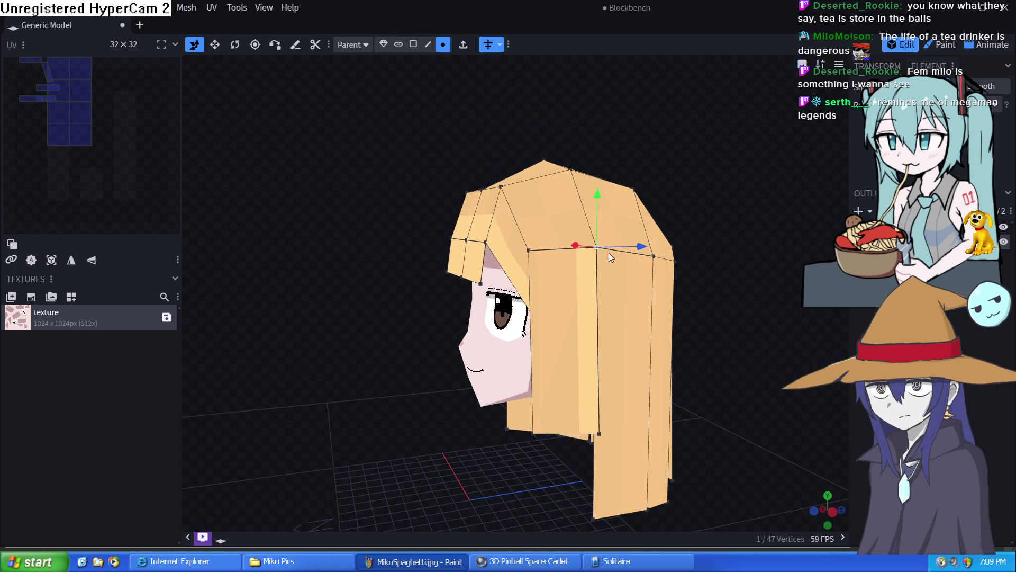
pyautogui.moveTo(731, 373); pyautogui.dragTo(585, 236)
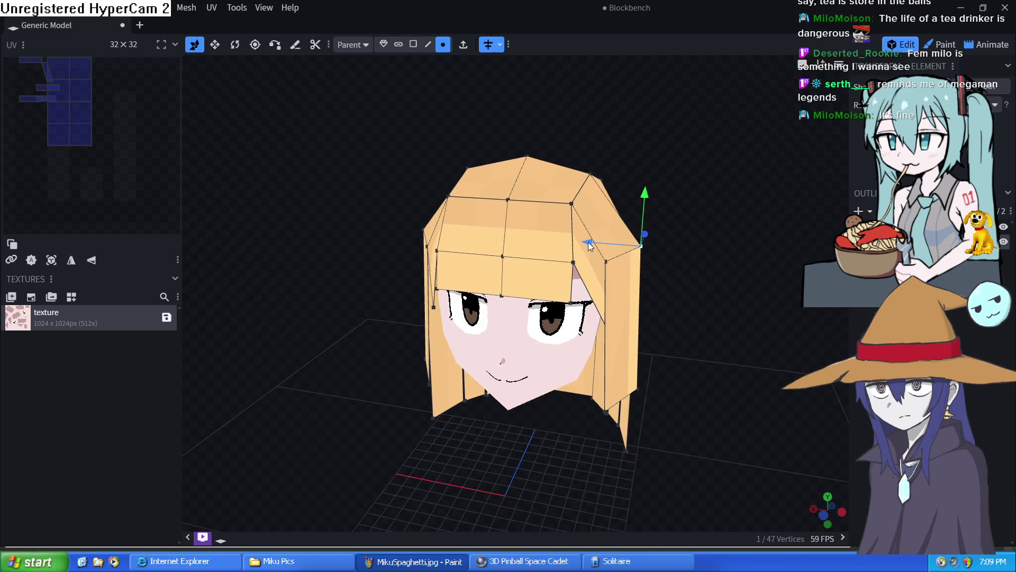
pyautogui.click(603, 263)
pyautogui.moveTo(556, 256)
pyautogui.mouseDown()
pyautogui.moveTo(580, 256)
pyautogui.moveTo(731, 323)
pyautogui.moveTo(775, 313)
pyautogui.moveTo(779, 329)
pyautogui.mouseUp()
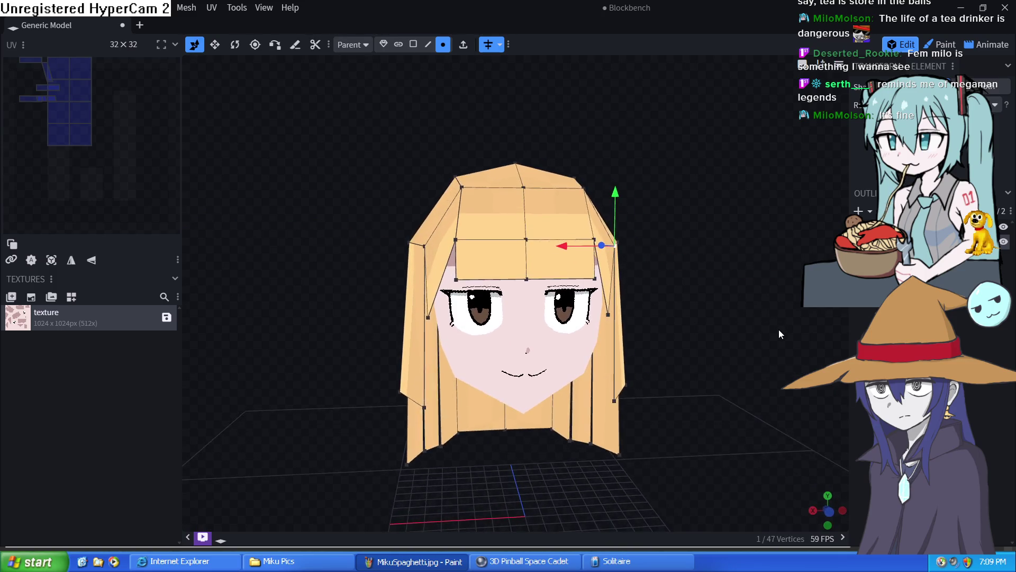
pyautogui.click(784, 364)
pyautogui.moveTo(784, 364)
pyautogui.mouseDown()
pyautogui.moveTo(569, 356)
pyautogui.moveTo(485, 368)
pyautogui.moveTo(777, 351)
pyautogui.mouseUp()
pyautogui.scroll(-2, 778, 350)
pyautogui.scroll(-3, 605, 306)
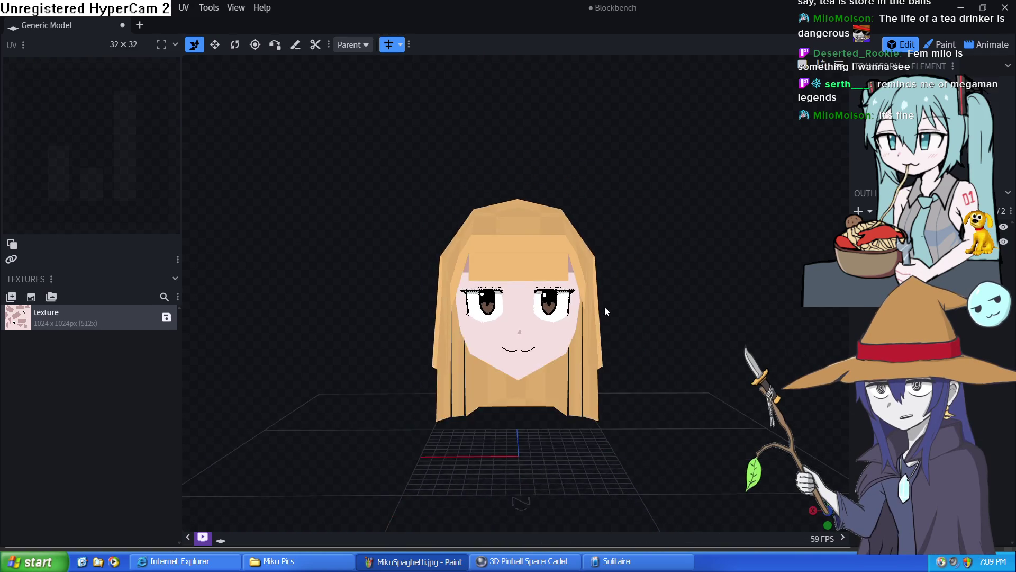
pyautogui.scroll(-2, 630, 307)
pyautogui.moveTo(628, 320)
pyautogui.mouseDown()
pyautogui.moveTo(539, 335)
pyautogui.moveTo(665, 313)
pyautogui.moveTo(792, 324)
pyautogui.moveTo(722, 352)
pyautogui.moveTo(500, 293)
pyautogui.mouseUp()
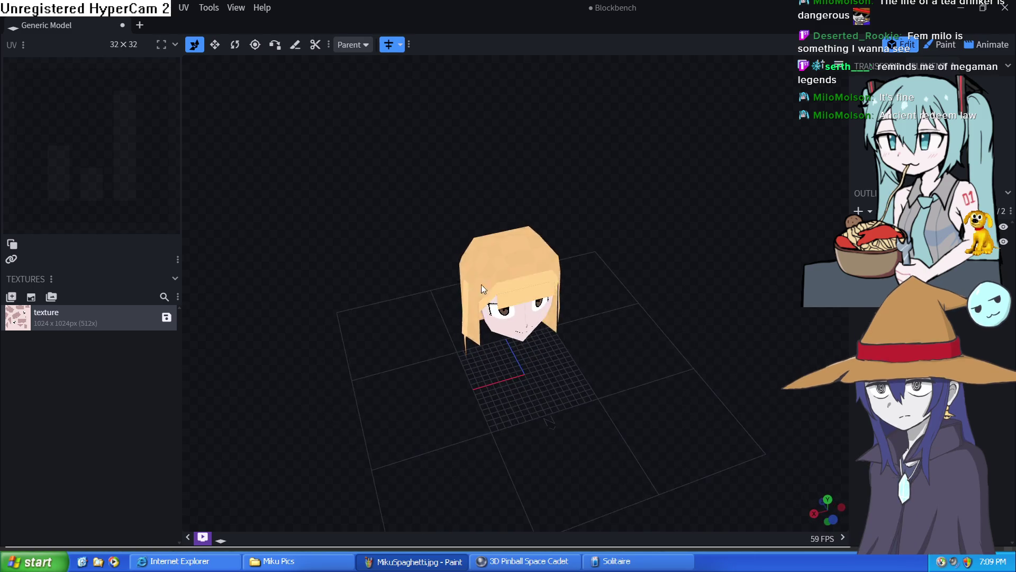
pyautogui.scroll(3, 446, 261)
pyautogui.click(522, 238)
pyautogui.moveTo(521, 238)
pyautogui.mouseDown()
pyautogui.moveTo(376, 347)
pyautogui.moveTo(534, 241)
pyautogui.moveTo(511, 245)
pyautogui.mouseUp()
pyautogui.click(528, 248)
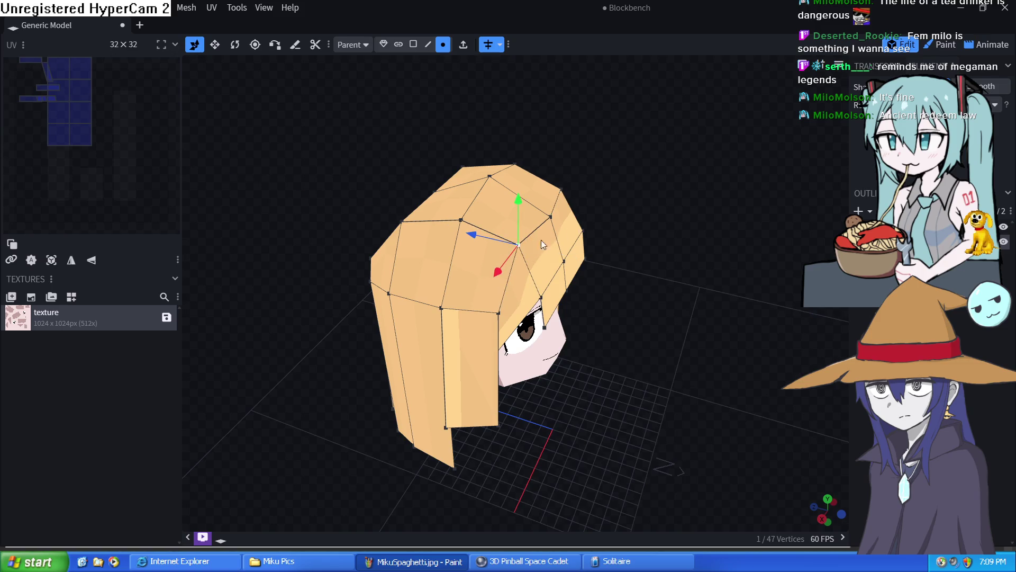
# Step: Lower the top hair vertex slightly and review the head from the side and front
pyautogui.moveTo(515, 205); pyautogui.dragTo(510, 212)
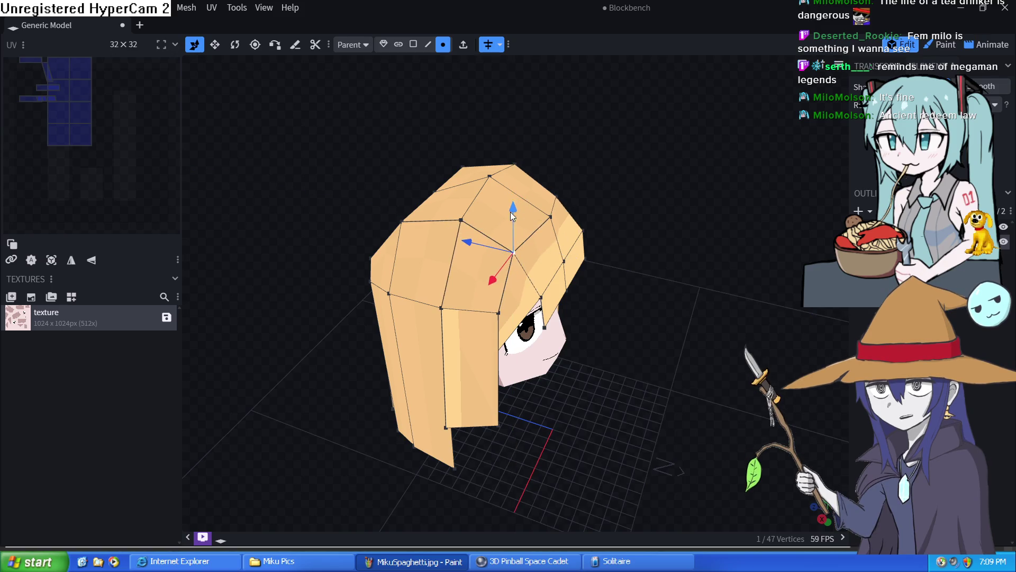
pyautogui.moveTo(690, 253)
pyautogui.mouseDown()
pyautogui.moveTo(708, 290)
pyautogui.moveTo(616, 336)
pyautogui.moveTo(515, 251)
pyautogui.moveTo(497, 210)
pyautogui.moveTo(535, 187)
pyautogui.moveTo(614, 190)
pyautogui.moveTo(612, 206)
pyautogui.moveTo(596, 202)
pyautogui.mouseUp()
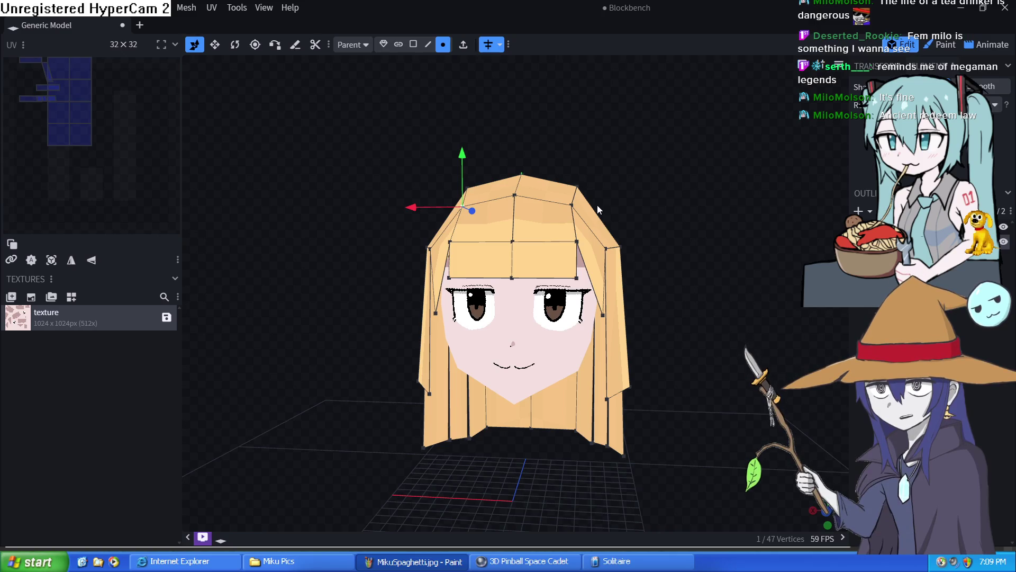
pyautogui.moveTo(673, 244)
pyautogui.mouseDown()
pyautogui.moveTo(702, 203)
pyautogui.moveTo(821, 222)
pyautogui.moveTo(816, 233)
pyautogui.moveTo(731, 234)
pyautogui.mouseUp()
pyautogui.click(731, 233)
pyautogui.moveTo(686, 293)
pyautogui.mouseDown()
pyautogui.moveTo(671, 275)
pyautogui.moveTo(669, 291)
pyautogui.moveTo(600, 282)
pyautogui.moveTo(675, 273)
pyautogui.moveTo(817, 282)
pyautogui.moveTo(696, 290)
pyautogui.moveTo(682, 201)
pyautogui.moveTo(668, 268)
pyautogui.moveTo(678, 284)
pyautogui.moveTo(685, 260)
pyautogui.moveTo(650, 248)
pyautogui.moveTo(696, 320)
pyautogui.moveTo(688, 283)
pyautogui.mouseUp()
pyautogui.scroll(-2, 678, 285)
pyautogui.scroll(1, 686, 261)
# Step: Select the hair mesh, enter Paint mode and start creating a new texture
pyautogui.click(562, 244)
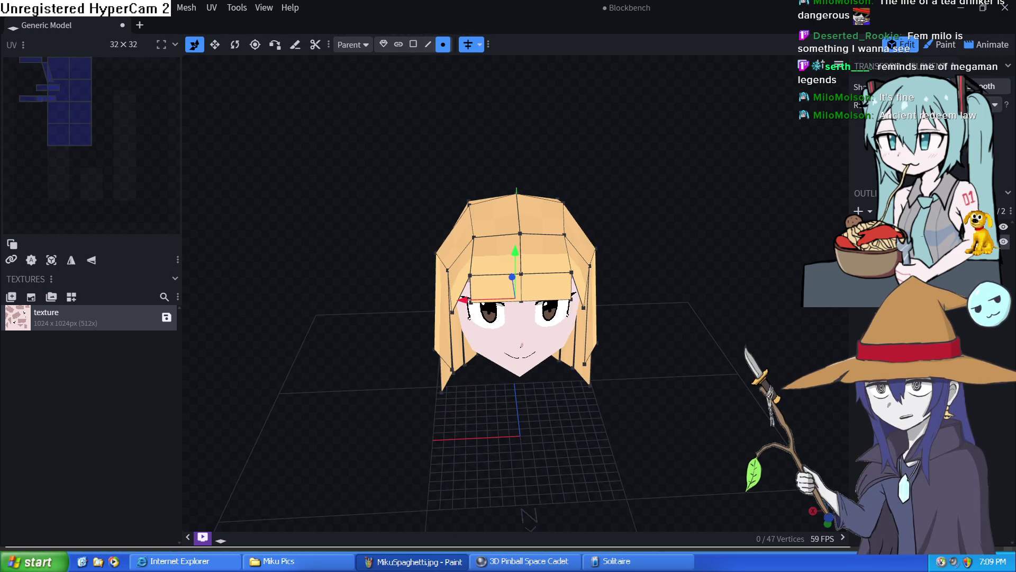
pyautogui.click(943, 49)
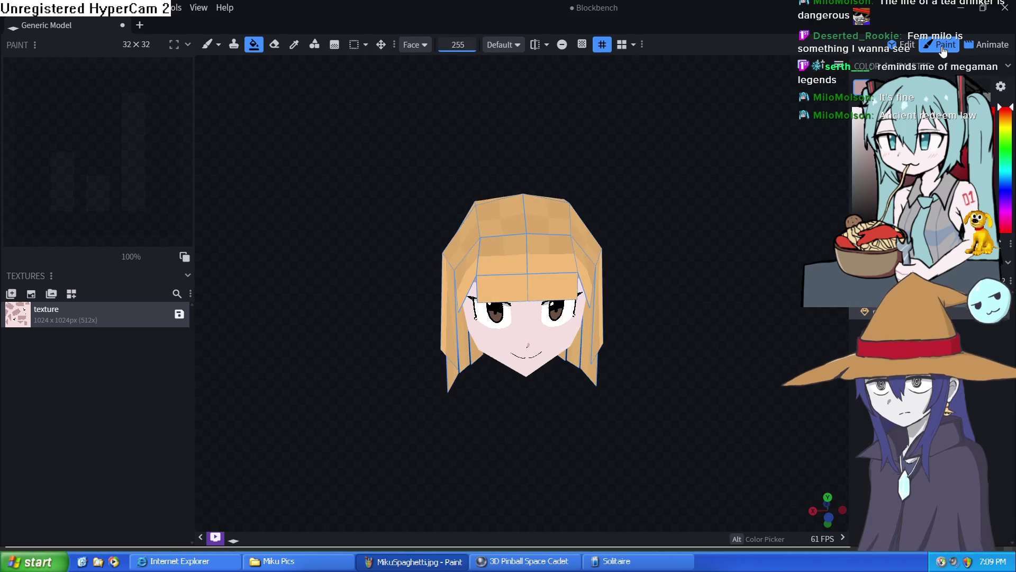
pyautogui.rightClick(92, 361)
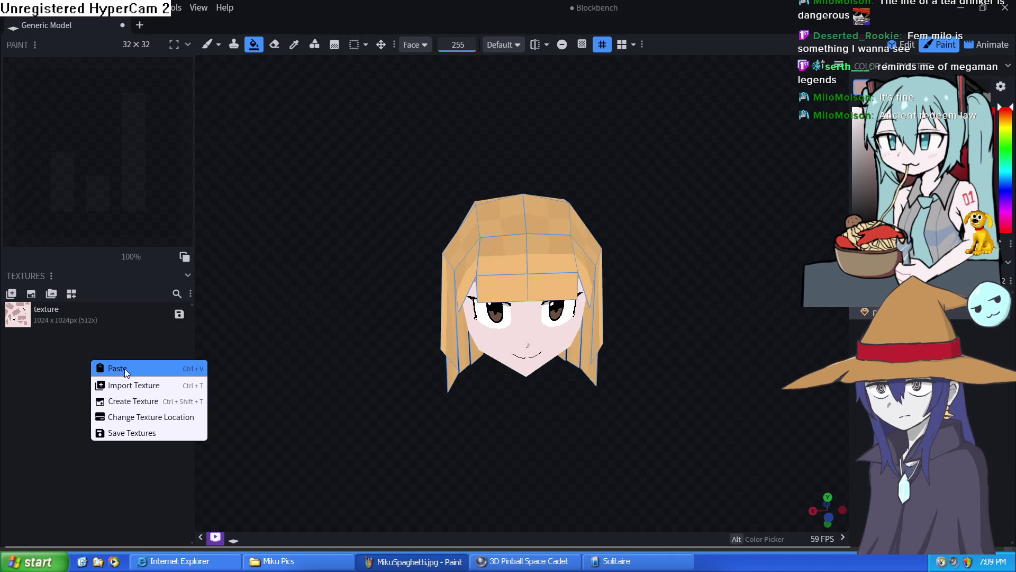
pyautogui.click(34, 295)
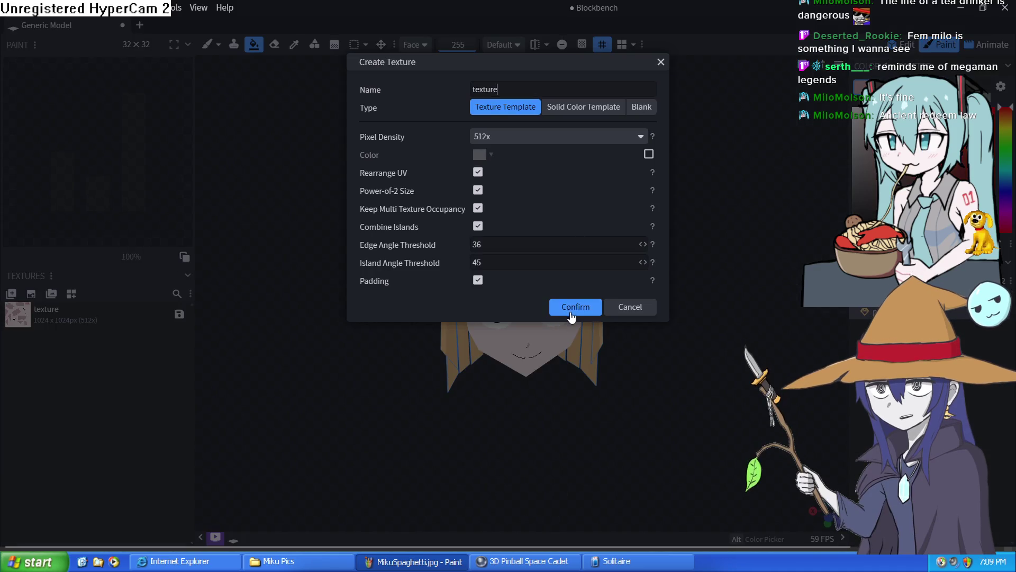
# Step: Confirm the new 2048px template texture and bucket-fill the whole hair element black in Element mode
pyautogui.click(574, 306)
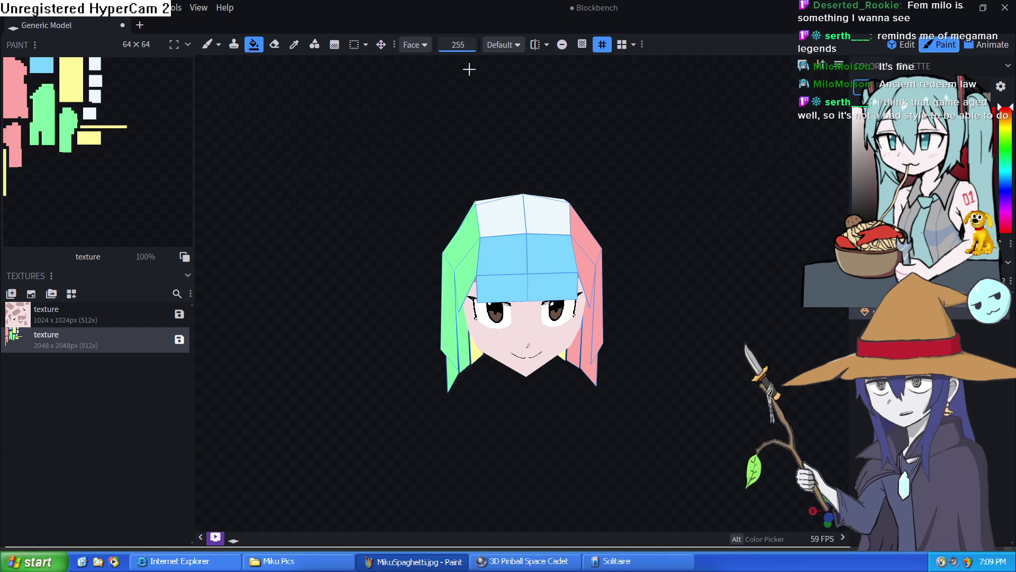
pyautogui.click(421, 45)
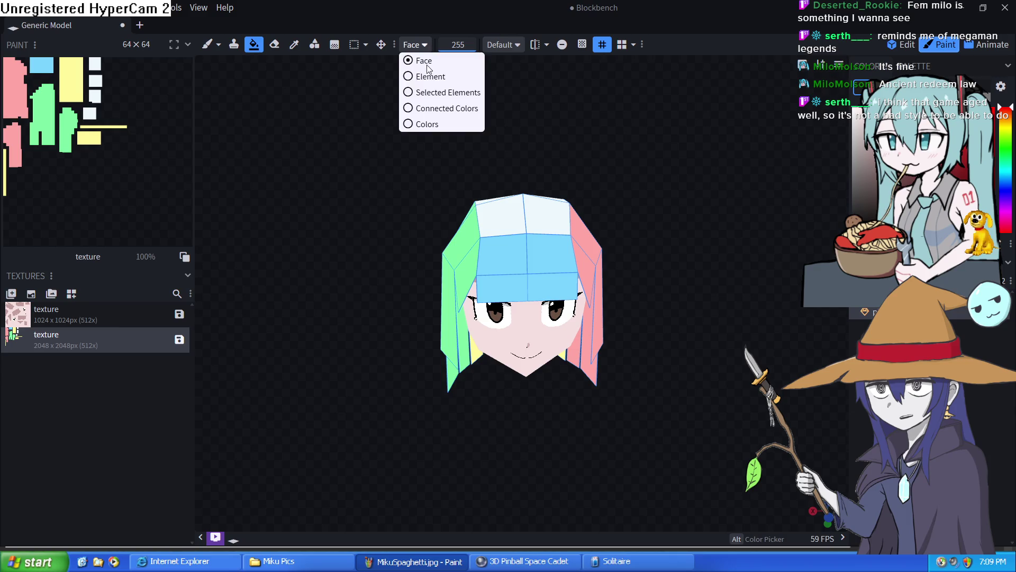
pyautogui.click(444, 75)
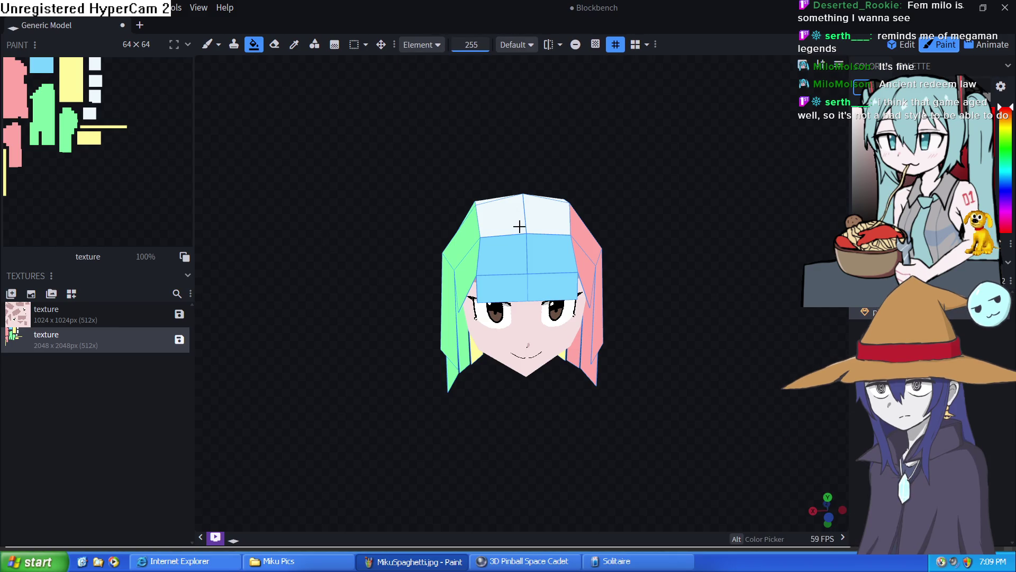
pyautogui.click(587, 227)
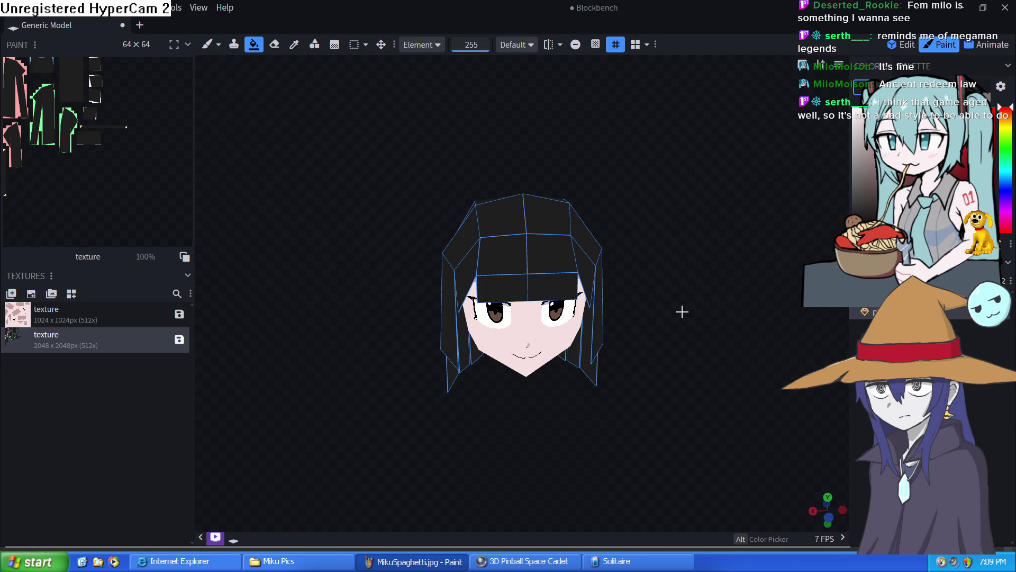
pyautogui.click(724, 363)
pyautogui.moveTo(723, 363)
pyautogui.mouseDown()
pyautogui.moveTo(696, 306)
pyautogui.moveTo(762, 317)
pyautogui.moveTo(766, 328)
pyautogui.moveTo(548, 317)
pyautogui.moveTo(570, 342)
pyautogui.moveTo(553, 277)
pyautogui.moveTo(530, 270)
pyautogui.moveTo(429, 283)
pyautogui.moveTo(421, 174)
pyautogui.moveTo(733, 273)
pyautogui.moveTo(724, 340)
pyautogui.moveTo(703, 321)
pyautogui.moveTo(725, 322)
pyautogui.moveTo(527, 297)
pyautogui.moveTo(744, 334)
pyautogui.moveTo(799, 401)
pyautogui.moveTo(805, 336)
pyautogui.moveTo(709, 332)
pyautogui.mouseUp()
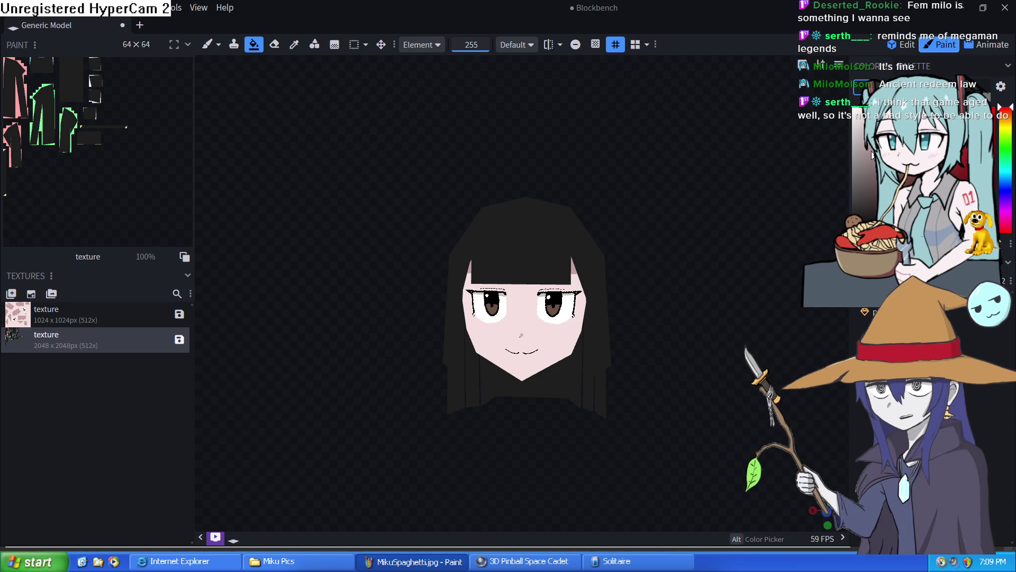
# Step: Minimise Blockbench so the Clip Studio Paint character lineup drawing shows
pyautogui.click(961, 7)
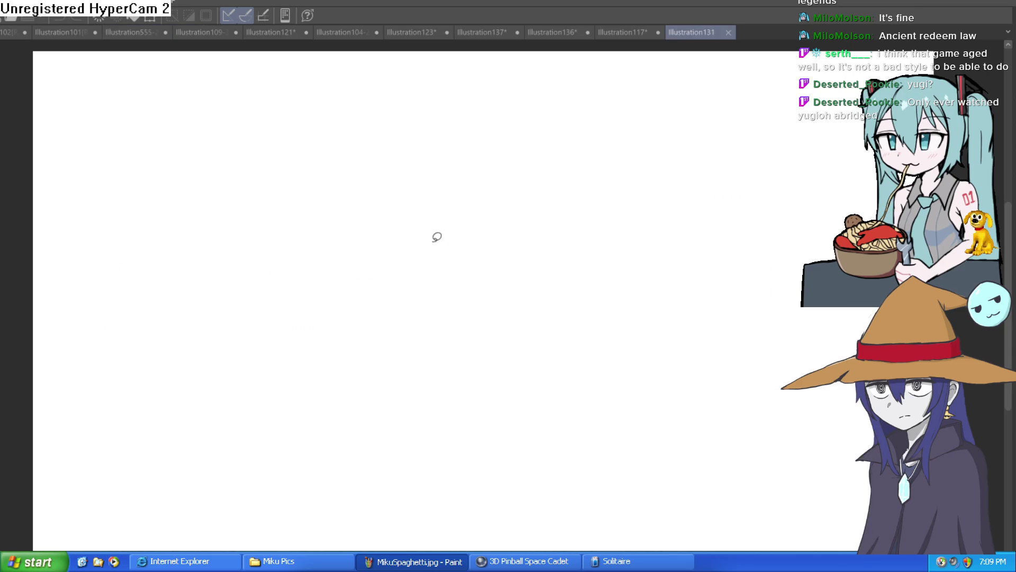
# Step: Start a new blank illustration canvas in Clip Studio Paint, then Alt+Tab back to the Blockbench head
pyautogui.moveTo(437, 230); pyautogui.dragTo(617, 175)
pyautogui.click(396, 335)
pyautogui.scroll(1, 524, 285)
pyautogui.scroll(1, 521, 289)
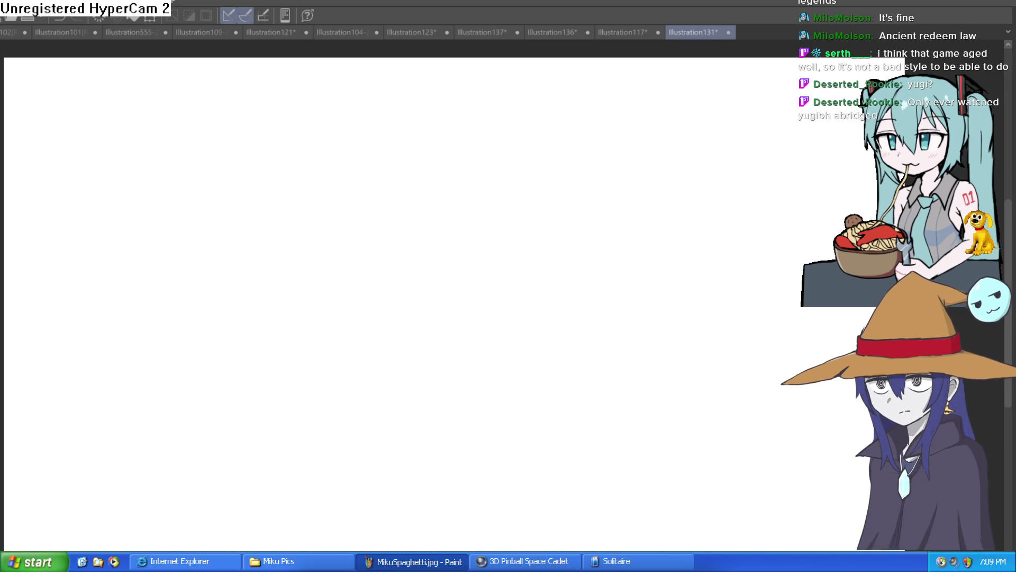
pyautogui.hotkey('alt', 'Tab')
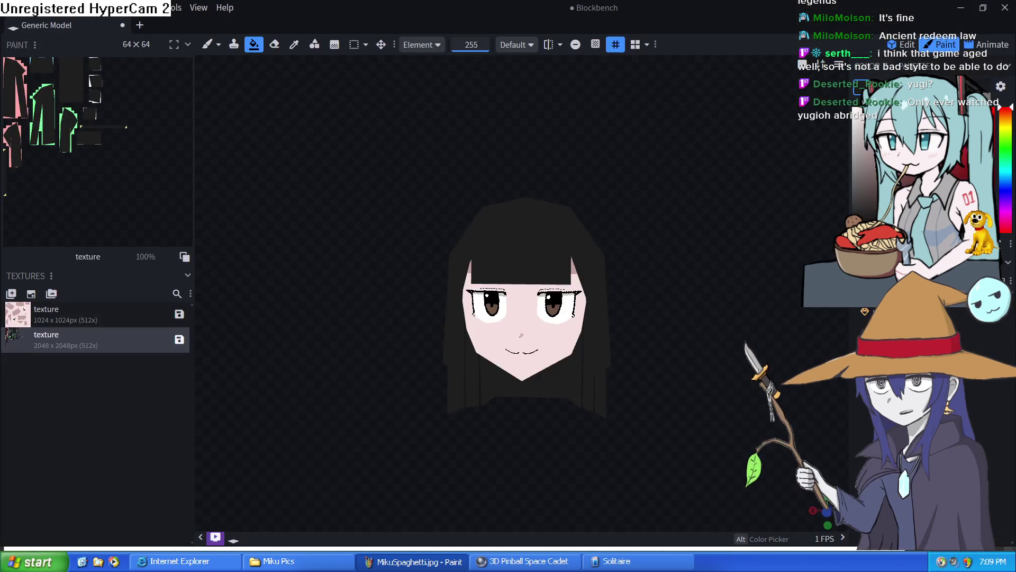
# Step: Orbit the black-haired head to inspect the face, then return to the Clip Studio Paint canvas
pyautogui.moveTo(546, 447)
pyautogui.mouseDown()
pyautogui.moveTo(640, 415)
pyautogui.moveTo(649, 360)
pyautogui.moveTo(665, 363)
pyautogui.moveTo(696, 431)
pyautogui.moveTo(819, 437)
pyautogui.moveTo(680, 432)
pyautogui.moveTo(621, 404)
pyautogui.moveTo(678, 386)
pyautogui.moveTo(715, 357)
pyautogui.moveTo(669, 413)
pyautogui.moveTo(696, 382)
pyautogui.mouseUp()
pyautogui.scroll(1, 669, 416)
pyautogui.scroll(2, 667, 424)
pyautogui.scroll(2, 665, 432)
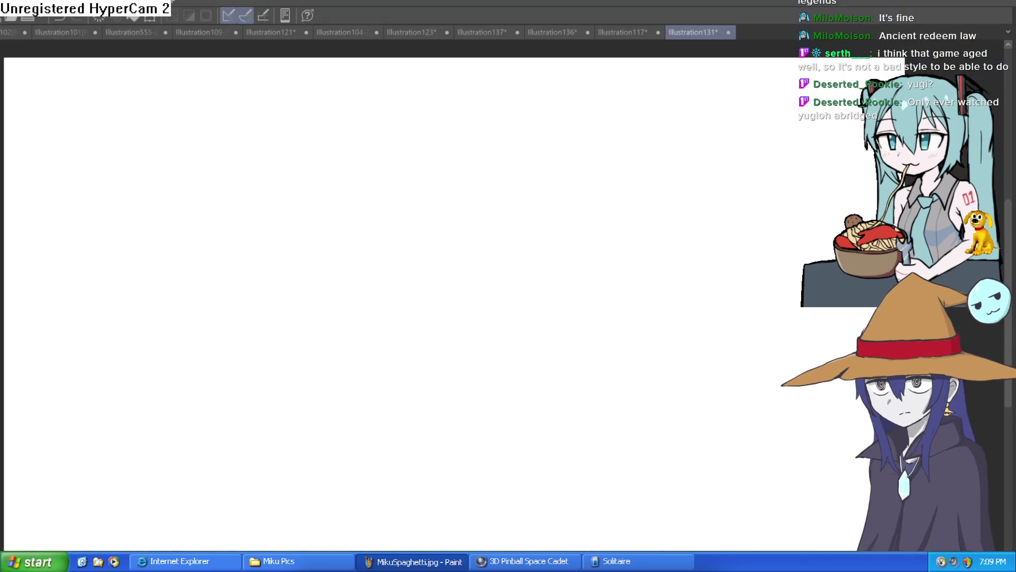
pyautogui.click(957, 8)
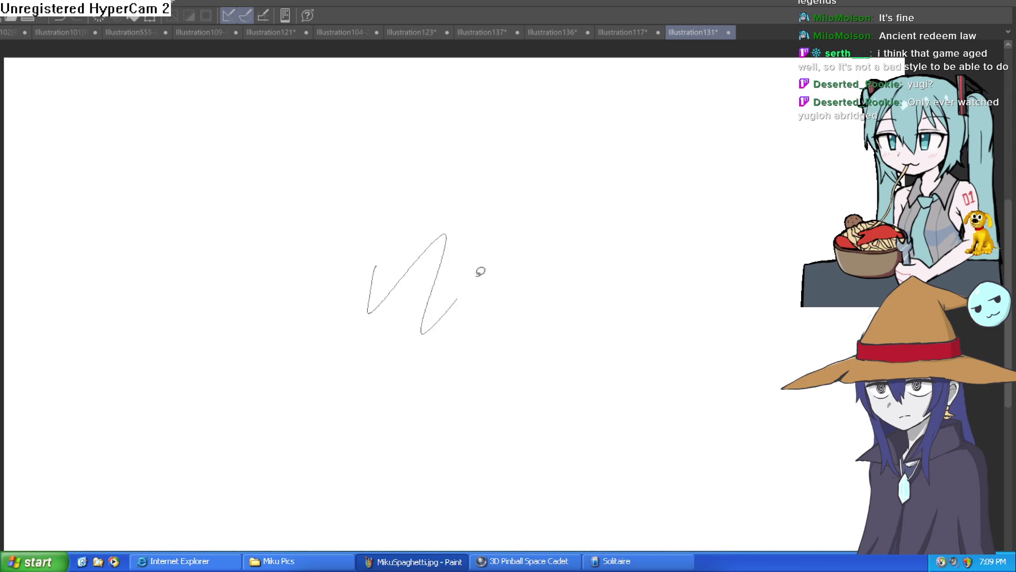
pyautogui.moveTo(374, 267); pyautogui.dragTo(486, 233)
pyautogui.click(214, 273)
pyautogui.moveTo(446, 180)
pyautogui.mouseDown()
pyautogui.moveTo(521, 241)
pyautogui.moveTo(466, 159)
pyautogui.mouseUp()
pyautogui.hotkey('ctrl', 'z')
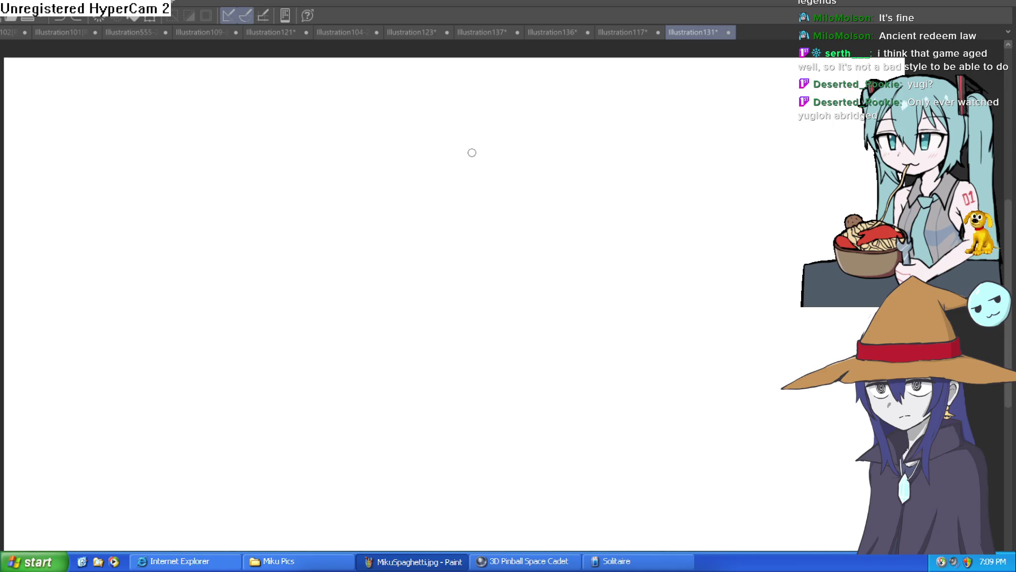
pyautogui.moveTo(415, 157)
pyautogui.mouseDown()
pyautogui.moveTo(328, 267)
pyautogui.moveTo(487, 231)
pyautogui.moveTo(475, 163)
pyautogui.mouseUp()
pyautogui.hotkey('ctrl', 'z')
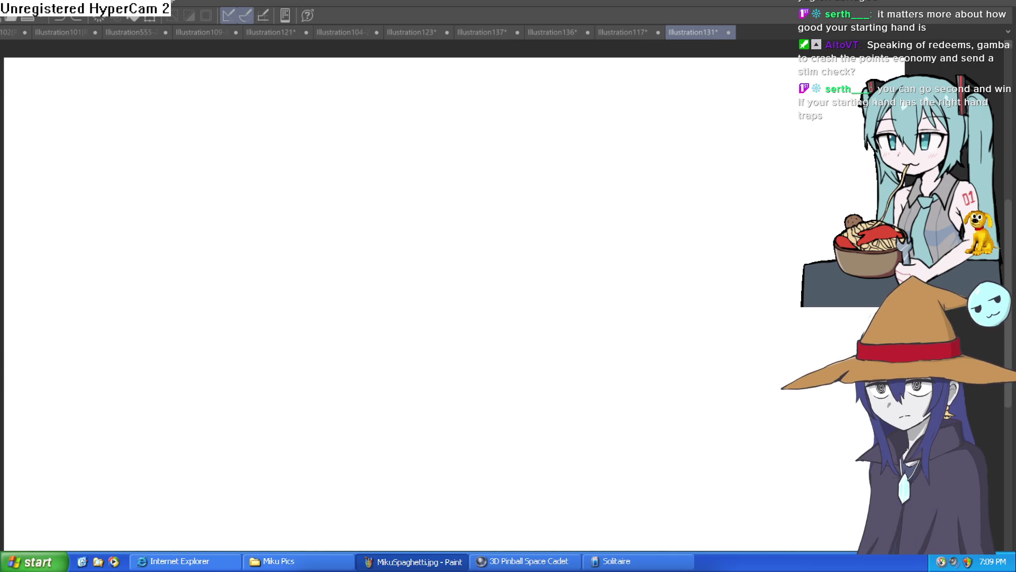
# Step: Undo the brush test strokes and draw the head circle, closing its top gap
pyautogui.moveTo(404, 216)
pyautogui.mouseDown()
pyautogui.moveTo(482, 151)
pyautogui.moveTo(382, 225)
pyautogui.moveTo(508, 220)
pyautogui.moveTo(511, 184)
pyautogui.mouseUp()
pyautogui.hotkey('ctrl', 'z')
pyautogui.hotkey('ctrl', 'z')
pyautogui.moveTo(481, 136)
pyautogui.mouseDown()
pyautogui.moveTo(392, 154)
pyautogui.moveTo(440, 279)
pyautogui.moveTo(521, 198)
pyautogui.moveTo(471, 132)
pyautogui.moveTo(481, 138)
pyautogui.mouseUp()
pyautogui.moveTo(405, 144)
pyautogui.mouseDown()
pyautogui.moveTo(457, 129)
pyautogui.moveTo(435, 153)
pyautogui.moveTo(455, 260)
pyautogui.moveTo(422, 175)
pyautogui.moveTo(465, 135)
pyautogui.mouseUp()
pyautogui.hotkey('ctrl', 'z')
# Step: Add the centre curve and eye line, then the jaw from the left edge round the chin up the right side
pyautogui.moveTo(369, 220)
pyautogui.mouseDown()
pyautogui.moveTo(447, 194)
pyautogui.moveTo(520, 186)
pyautogui.moveTo(370, 239)
pyautogui.moveTo(413, 210)
pyautogui.moveTo(516, 186)
pyautogui.mouseUp()
pyautogui.moveTo(404, 224); pyautogui.dragTo(514, 187)
pyautogui.moveTo(367, 208)
pyautogui.mouseDown()
pyautogui.moveTo(385, 259)
pyautogui.moveTo(412, 283)
pyautogui.moveTo(458, 294)
pyautogui.mouseUp()
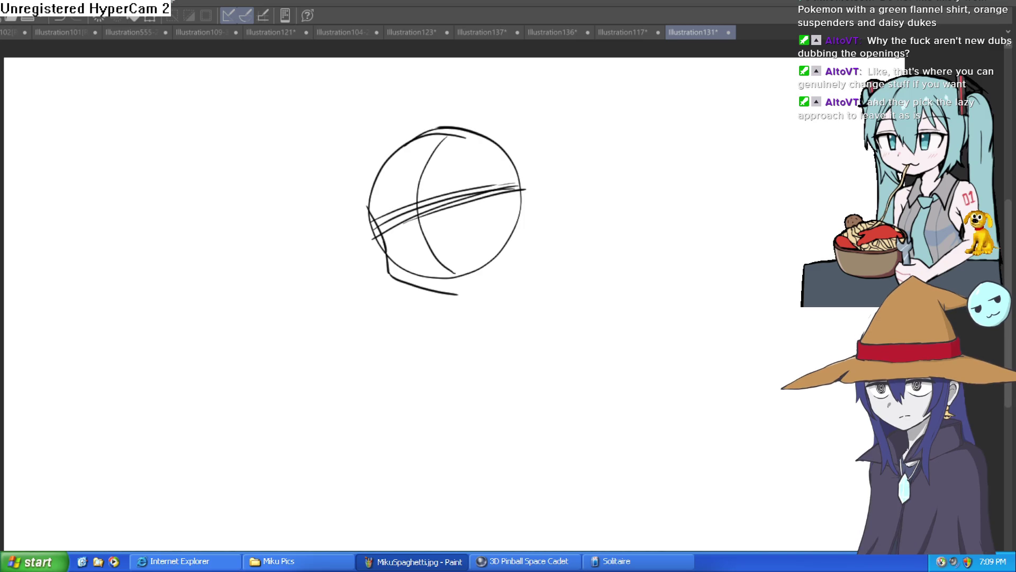
pyautogui.moveTo(457, 294)
pyautogui.mouseDown()
pyautogui.moveTo(508, 256)
pyautogui.moveTo(530, 196)
pyautogui.moveTo(503, 274)
pyautogui.moveTo(500, 326)
pyautogui.moveTo(482, 343)
pyautogui.mouseUp()
pyautogui.scroll(2, 512, 220)
pyautogui.moveTo(517, 303)
pyautogui.mouseDown()
pyautogui.moveTo(513, 315)
pyautogui.moveTo(533, 264)
pyautogui.moveTo(566, 229)
pyautogui.mouseUp()
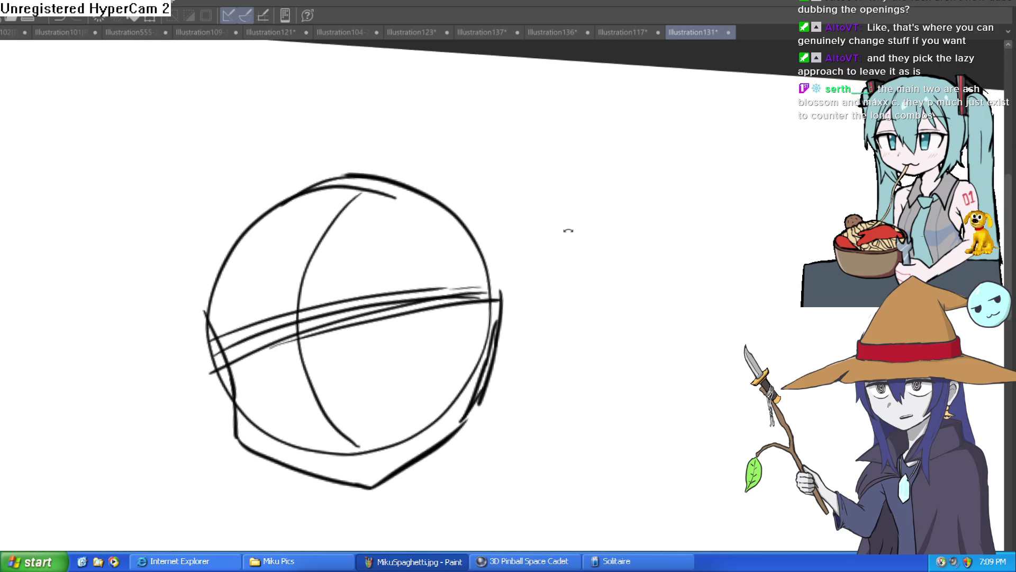
# Step: Rotate and pan the canvas, then refine the head circle's upper-left edge
pyautogui.moveTo(619, 181); pyautogui.dragTo(567, 222)
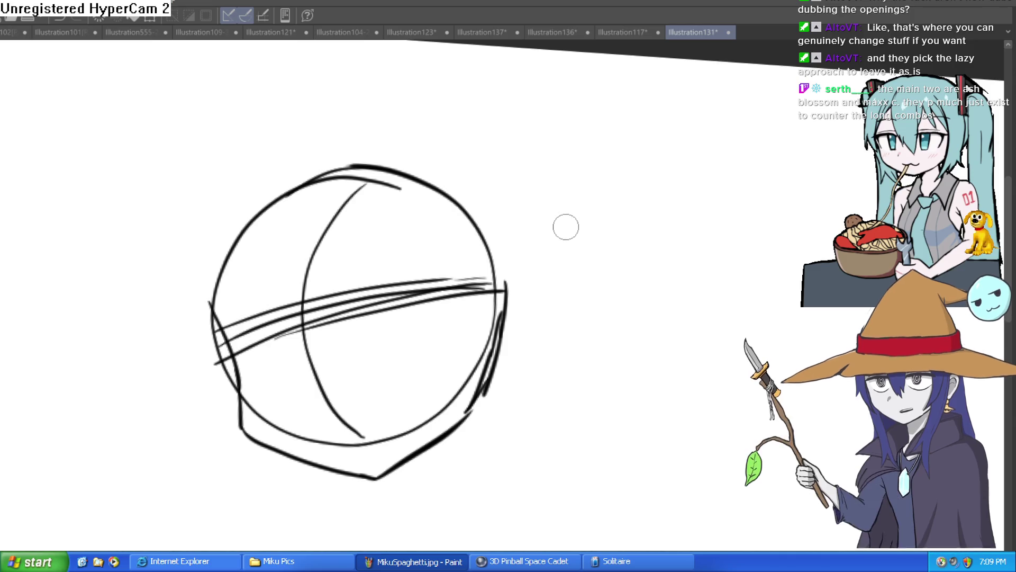
pyautogui.press('space')
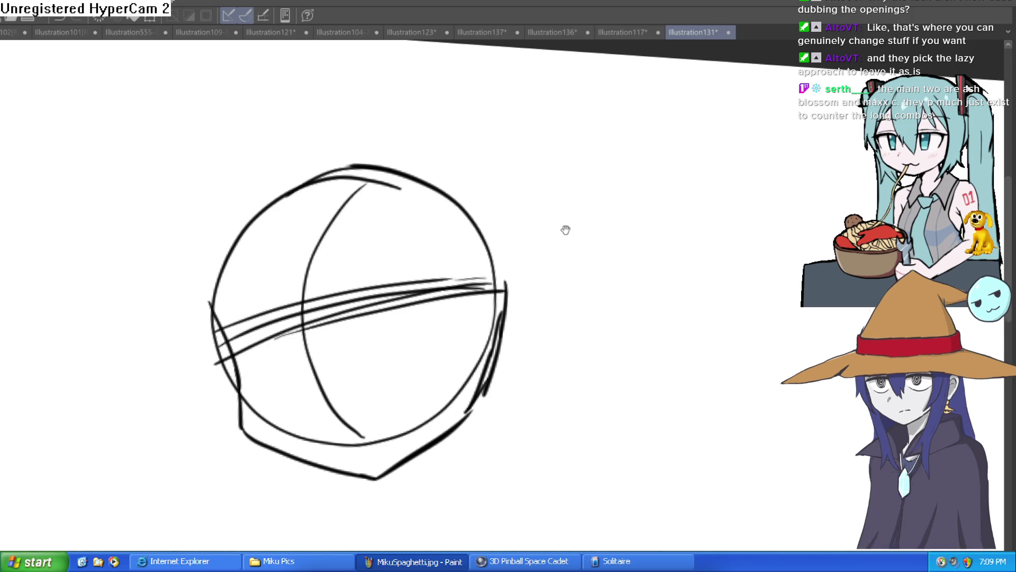
pyautogui.moveTo(562, 235); pyautogui.dragTo(565, 226)
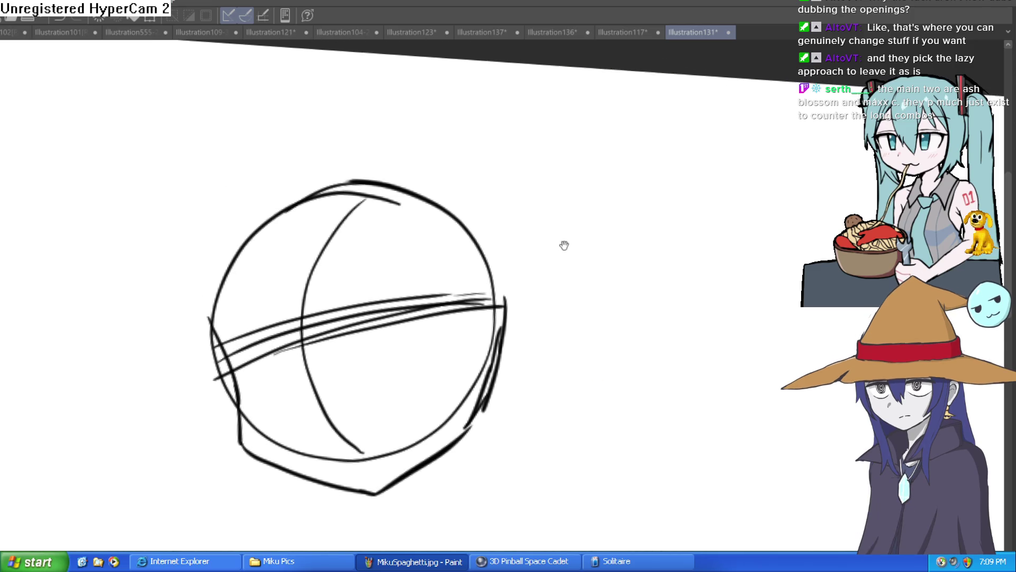
pyautogui.moveTo(508, 249); pyautogui.dragTo(510, 209)
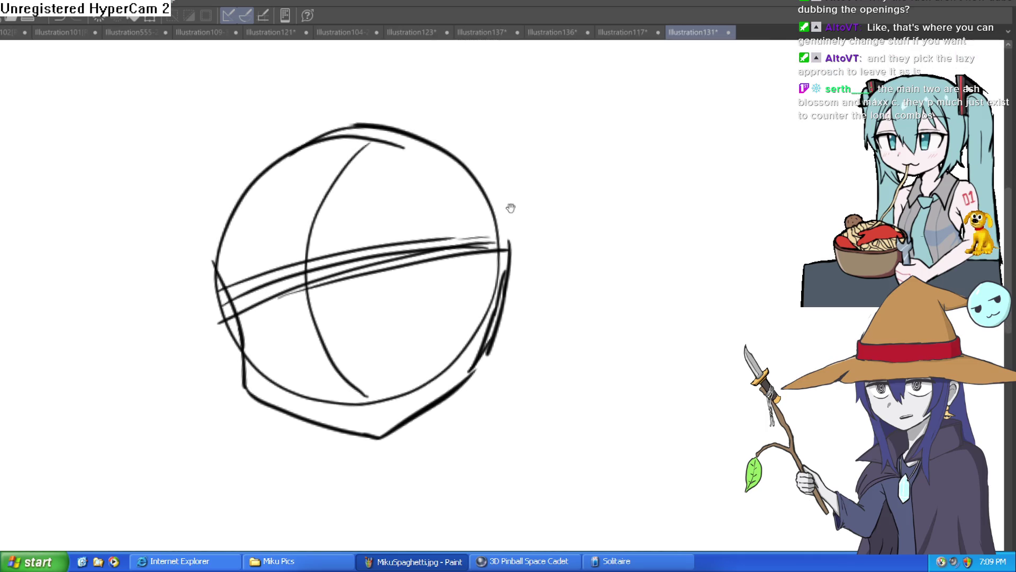
pyautogui.moveTo(214, 290); pyautogui.dragTo(223, 198)
pyautogui.moveTo(213, 258)
pyautogui.mouseDown()
pyautogui.moveTo(249, 167)
pyautogui.moveTo(283, 140)
pyautogui.moveTo(426, 130)
pyautogui.moveTo(503, 216)
pyautogui.moveTo(508, 251)
pyautogui.moveTo(456, 144)
pyautogui.moveTo(508, 274)
pyautogui.mouseUp()
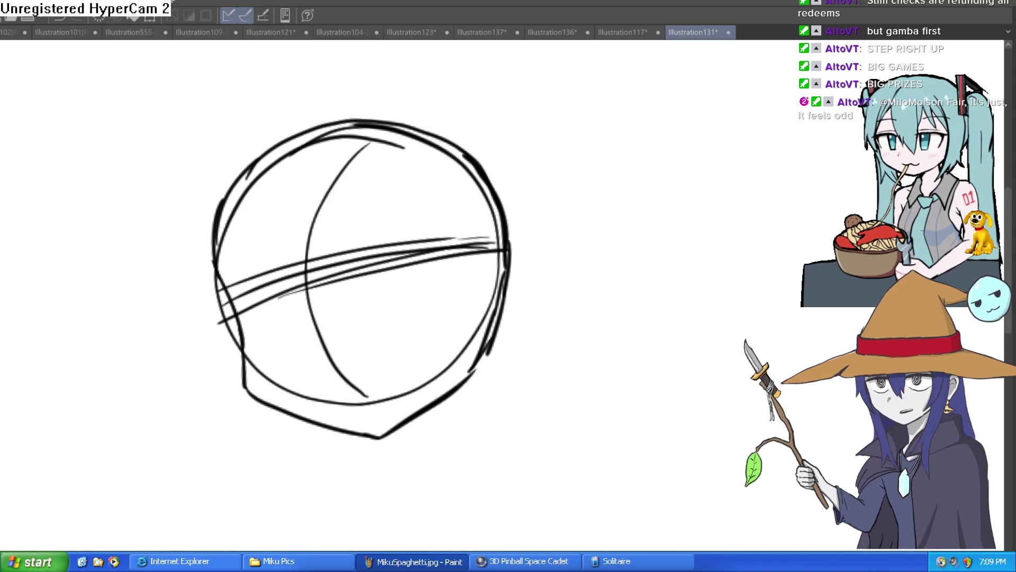
# Step: Undo the stray stroke and sketch the vertical neck line with the right shoulder beneath the head
pyautogui.moveTo(584, 253); pyautogui.dragTo(603, 361)
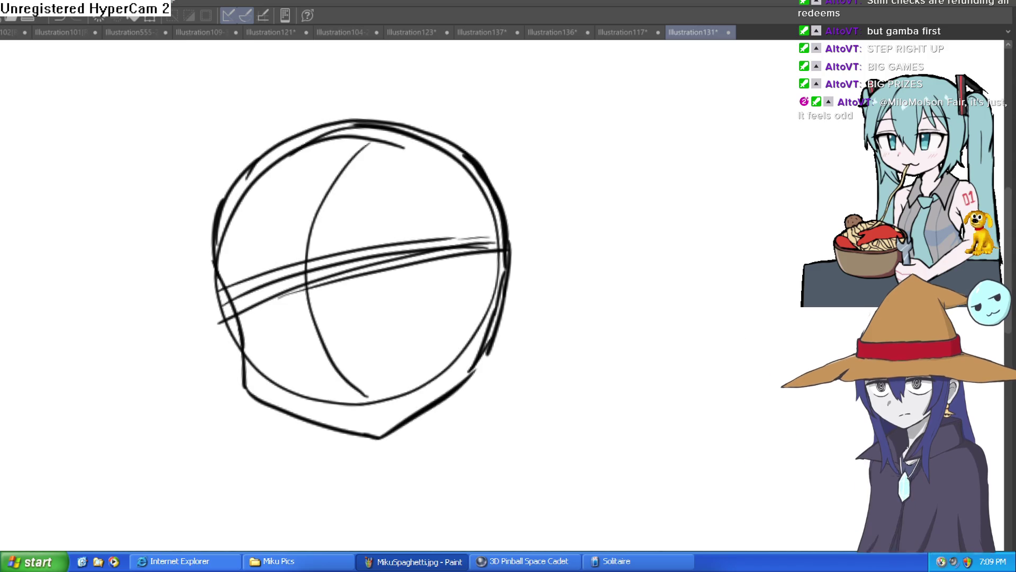
pyautogui.hotkey('ctrl', 'z')
pyautogui.moveTo(535, 368)
pyautogui.mouseDown()
pyautogui.moveTo(431, 193)
pyautogui.moveTo(428, 223)
pyautogui.moveTo(364, 276)
pyautogui.mouseUp()
pyautogui.moveTo(433, 198); pyautogui.dragTo(431, 294)
pyautogui.moveTo(320, 286); pyautogui.dragTo(320, 356)
pyautogui.moveTo(427, 266); pyautogui.dragTo(452, 318)
pyautogui.moveTo(440, 293); pyautogui.dragTo(576, 339)
# Step: Draw the left shoulder curve downward, then thicken the head's left contour and lower-left jaw
pyautogui.moveTo(322, 349); pyautogui.dragTo(207, 390)
pyautogui.moveTo(503, 327); pyautogui.dragTo(625, 420)
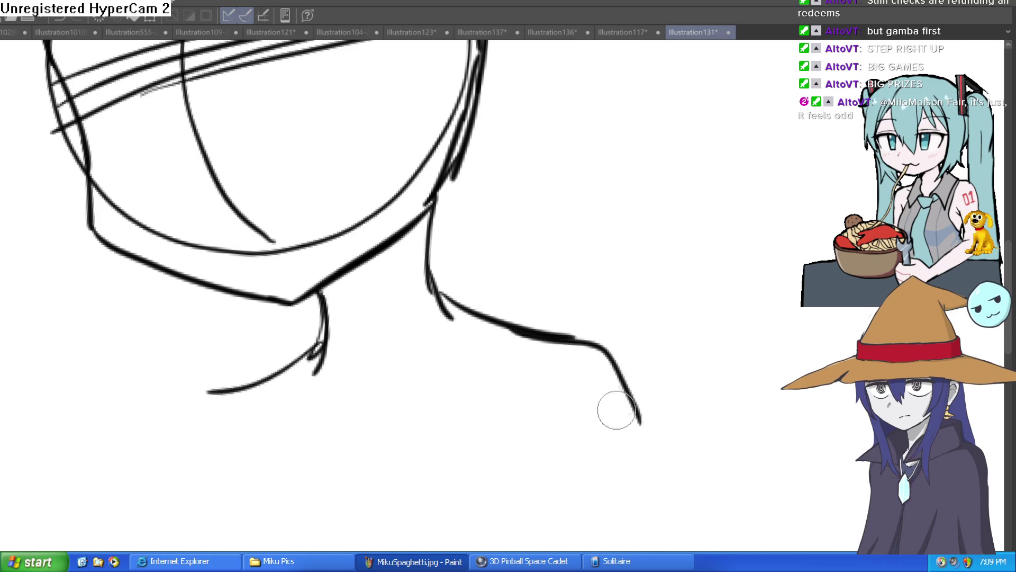
pyautogui.moveTo(213, 392); pyautogui.dragTo(115, 498)
pyautogui.moveTo(669, 265)
pyautogui.mouseDown()
pyautogui.moveTo(665, 322)
pyautogui.moveTo(335, 228)
pyautogui.moveTo(316, 248)
pyautogui.moveTo(298, 218)
pyautogui.mouseUp()
pyautogui.moveTo(295, 263)
pyautogui.mouseDown()
pyautogui.moveTo(316, 176)
pyautogui.moveTo(294, 302)
pyautogui.moveTo(388, 397)
pyautogui.moveTo(416, 389)
pyautogui.mouseUp()
pyautogui.moveTo(674, 228)
pyautogui.mouseDown()
pyautogui.moveTo(678, 211)
pyautogui.moveTo(658, 219)
pyautogui.mouseUp()
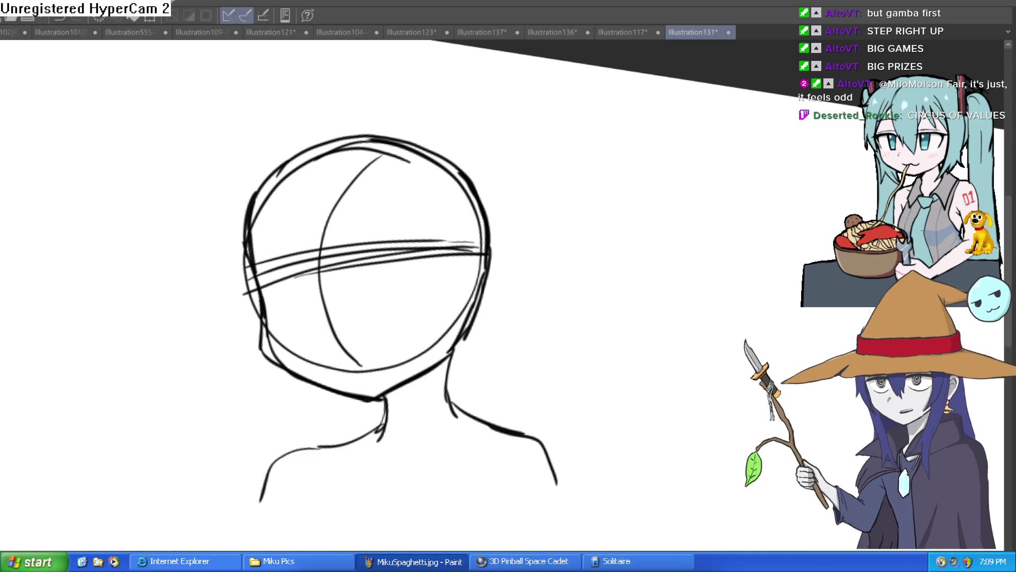
# Step: Draw the collarbone hooks and neck notch, then a line down from the left shoulder starting the torso
pyautogui.moveTo(453, 409)
pyautogui.mouseDown()
pyautogui.moveTo(514, 435)
pyautogui.moveTo(576, 500)
pyautogui.moveTo(577, 518)
pyautogui.mouseUp()
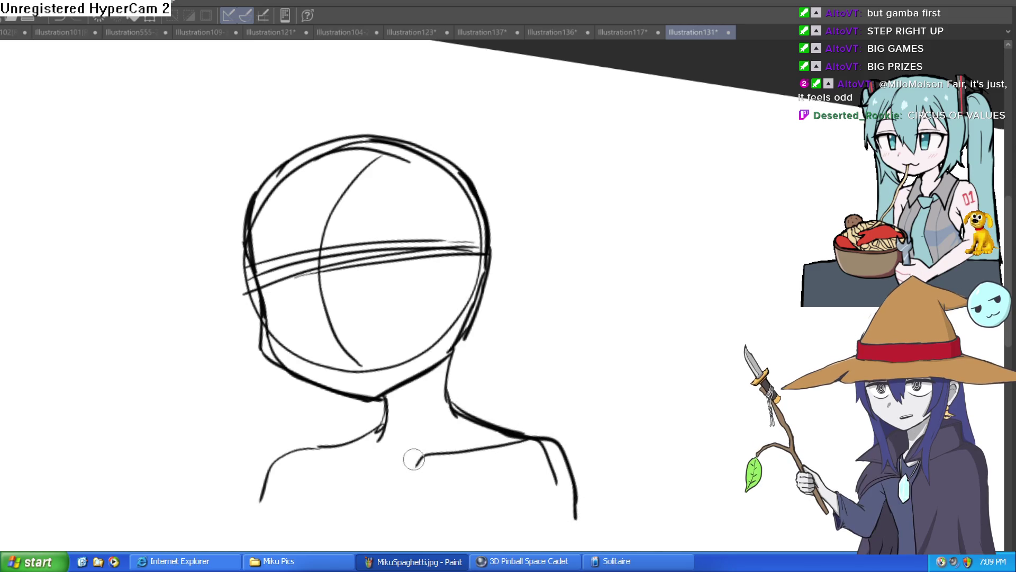
pyautogui.moveTo(410, 460); pyautogui.dragTo(516, 392)
pyautogui.moveTo(449, 382)
pyautogui.mouseDown()
pyautogui.moveTo(458, 384)
pyautogui.moveTo(351, 367)
pyautogui.mouseUp()
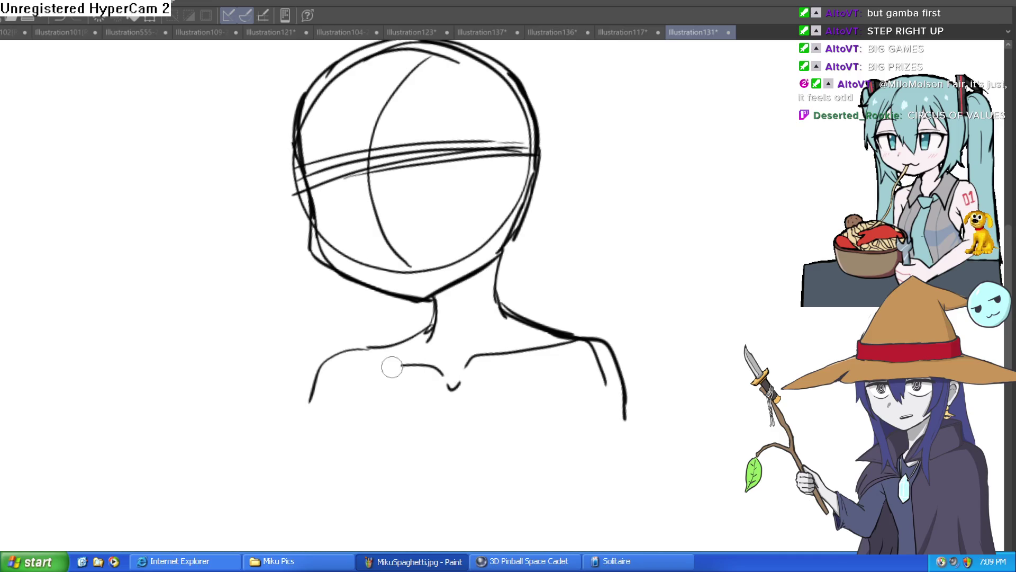
pyautogui.moveTo(596, 325); pyautogui.dragTo(379, 322)
pyautogui.moveTo(300, 349)
pyautogui.mouseDown()
pyautogui.moveTo(283, 356)
pyautogui.moveTo(309, 315)
pyautogui.moveTo(357, 302)
pyautogui.moveTo(360, 313)
pyautogui.moveTo(311, 325)
pyautogui.mouseUp()
pyautogui.moveTo(334, 286)
pyautogui.mouseDown()
pyautogui.moveTo(284, 388)
pyautogui.moveTo(394, 451)
pyautogui.mouseUp()
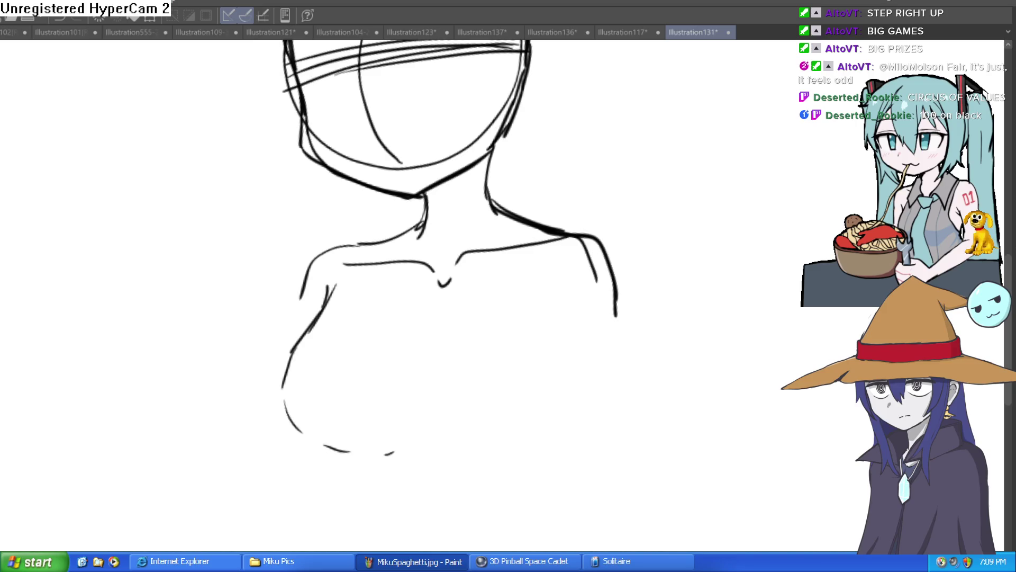
# Step: Sketch the left arm and lower chest curve, undo and redraw it with a taller right side
pyautogui.moveTo(325, 308)
pyautogui.mouseDown()
pyautogui.moveTo(283, 369)
pyautogui.moveTo(310, 437)
pyautogui.moveTo(361, 469)
pyautogui.mouseUp()
pyautogui.moveTo(466, 445); pyautogui.dragTo(394, 411)
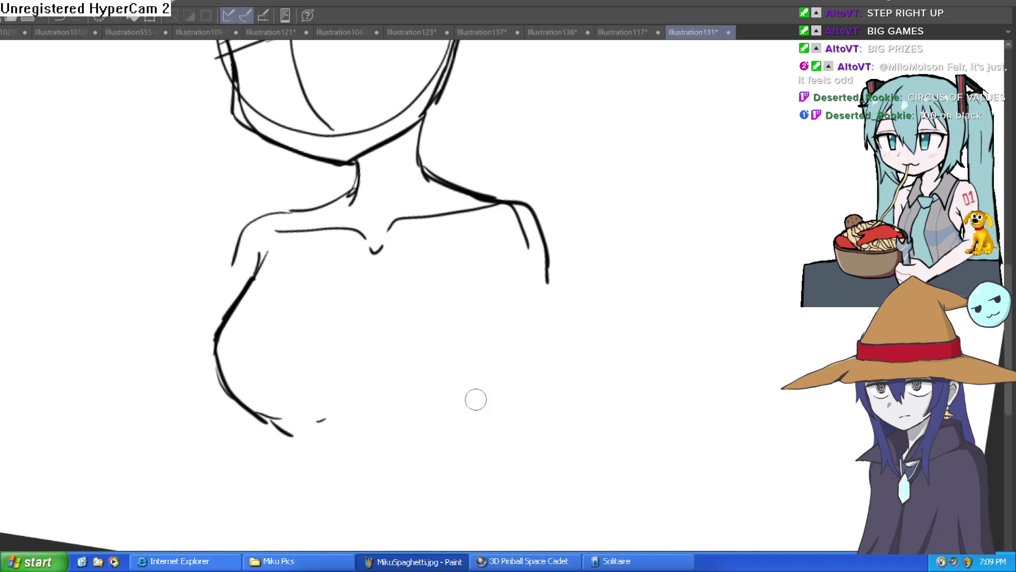
pyautogui.moveTo(424, 464); pyautogui.dragTo(488, 445)
pyautogui.moveTo(503, 430); pyautogui.dragTo(513, 411)
pyautogui.hotkey('ctrl', 'z')
pyautogui.hotkey('ctrl', 'z')
pyautogui.moveTo(414, 435); pyautogui.dragTo(489, 416)
pyautogui.moveTo(507, 399); pyautogui.dragTo(524, 330)
# Step: Redraw the right torso side down to the bottom curve and extend that curve left, closing the chest
pyautogui.moveTo(514, 237); pyautogui.dragTo(522, 280)
pyautogui.moveTo(529, 351)
pyautogui.mouseDown()
pyautogui.moveTo(499, 416)
pyautogui.moveTo(415, 437)
pyautogui.mouseUp()
pyautogui.moveTo(403, 438); pyautogui.dragTo(359, 427)
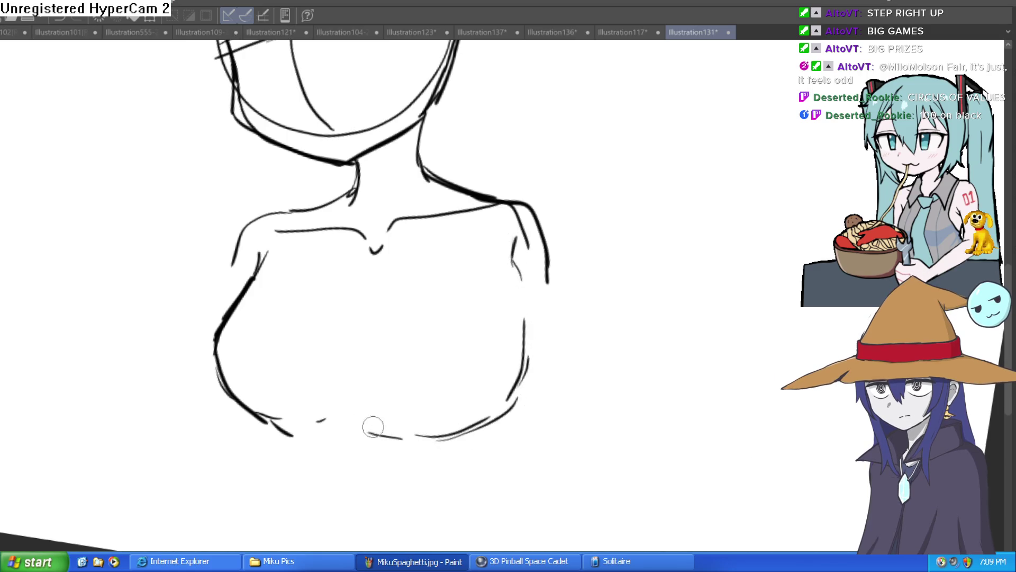
pyautogui.moveTo(487, 297); pyautogui.dragTo(556, 288)
pyautogui.moveTo(638, 218); pyautogui.dragTo(632, 227)
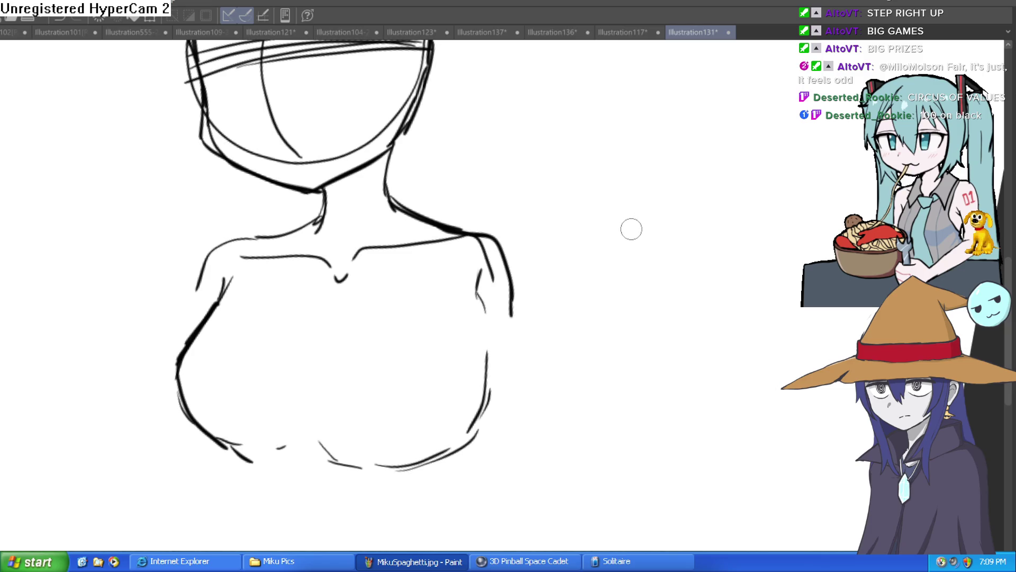
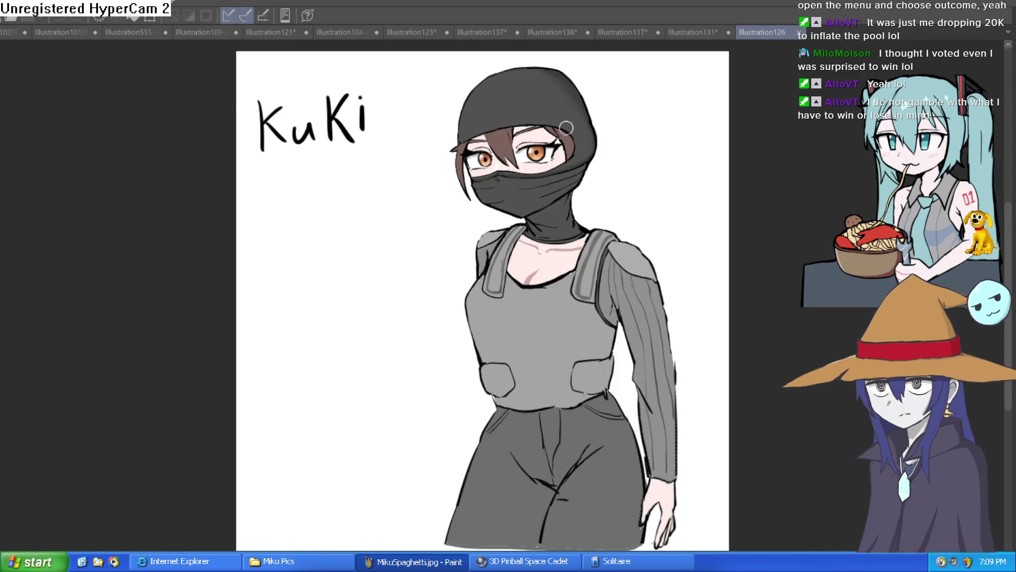
pyautogui.scroll(2, 567, 127)
pyautogui.scroll(2, 567, 131)
pyautogui.scroll(1, 566, 143)
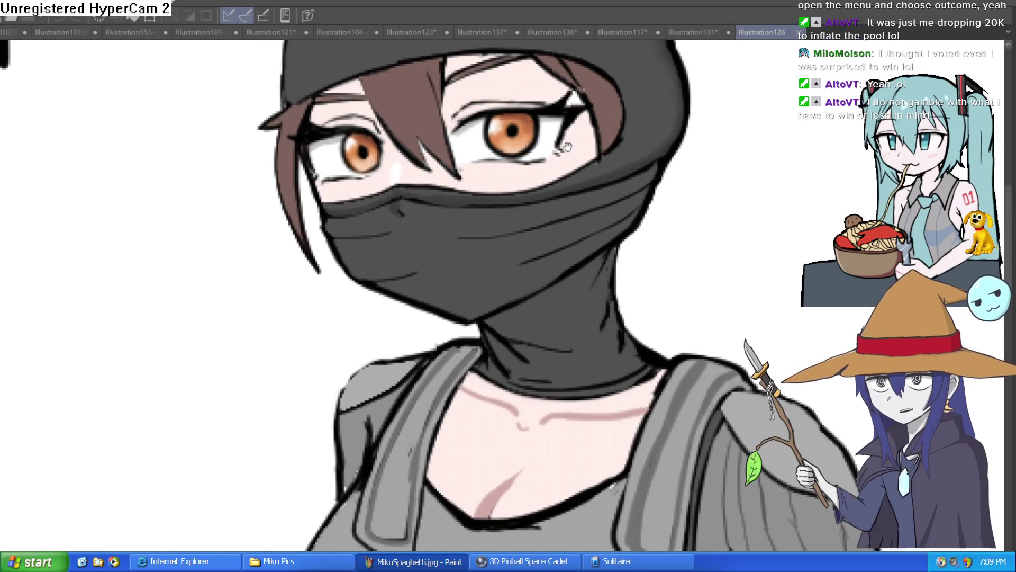
pyautogui.scroll(-1, 567, 147)
pyautogui.scroll(-2, 555, 238)
pyautogui.scroll(1, 537, 272)
pyautogui.scroll(-1, 537, 272)
pyautogui.scroll(-1, 536, 272)
pyautogui.scroll(1, 534, 270)
# Step: Mirror the ninja drawing with Flip Horizontal to check it, then switch to the red-dress illustration
pyautogui.moveTo(534, 271); pyautogui.dragTo(491, 244)
pyautogui.press('h')
pyautogui.press('h')
pyautogui.press('h')
pyautogui.press('h')
pyautogui.press('h')
pyautogui.press('h')
pyautogui.press('h')
pyautogui.press('h')
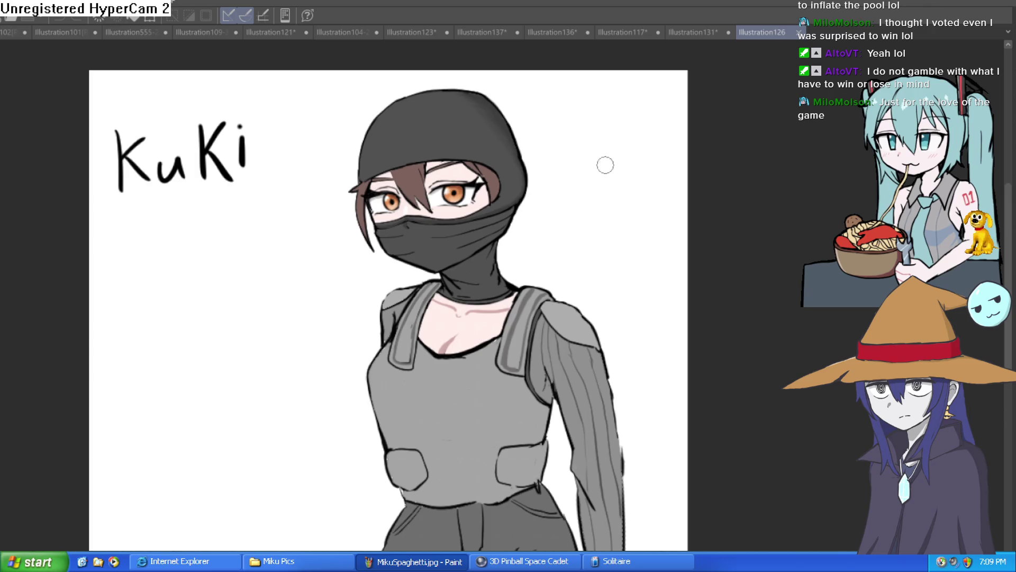
pyautogui.scroll(1, 608, 162)
pyautogui.scroll(1, 492, 147)
pyautogui.scroll(-1, 504, 182)
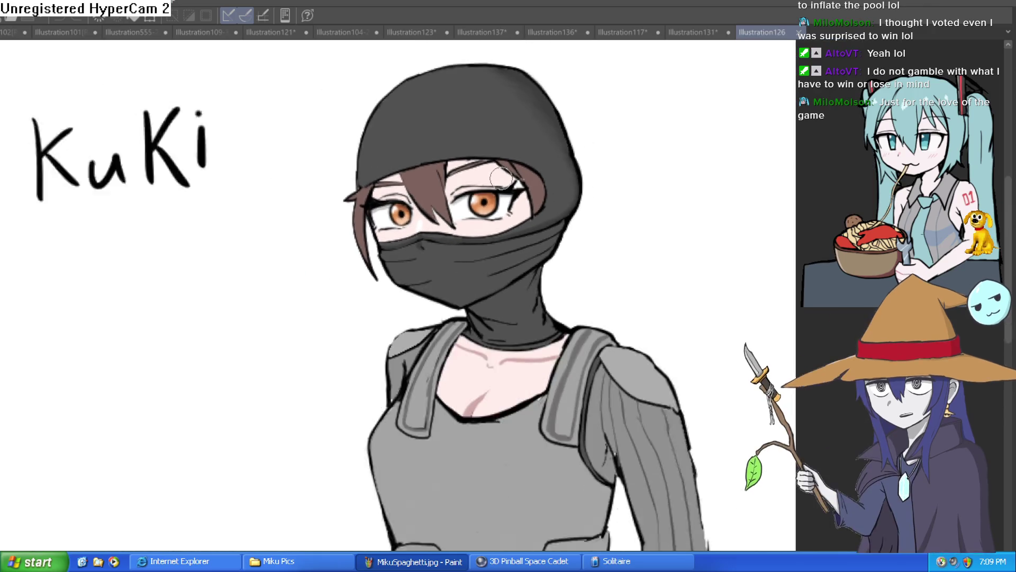
pyautogui.scroll(-1, 501, 177)
pyautogui.moveTo(502, 176); pyautogui.dragTo(459, 192)
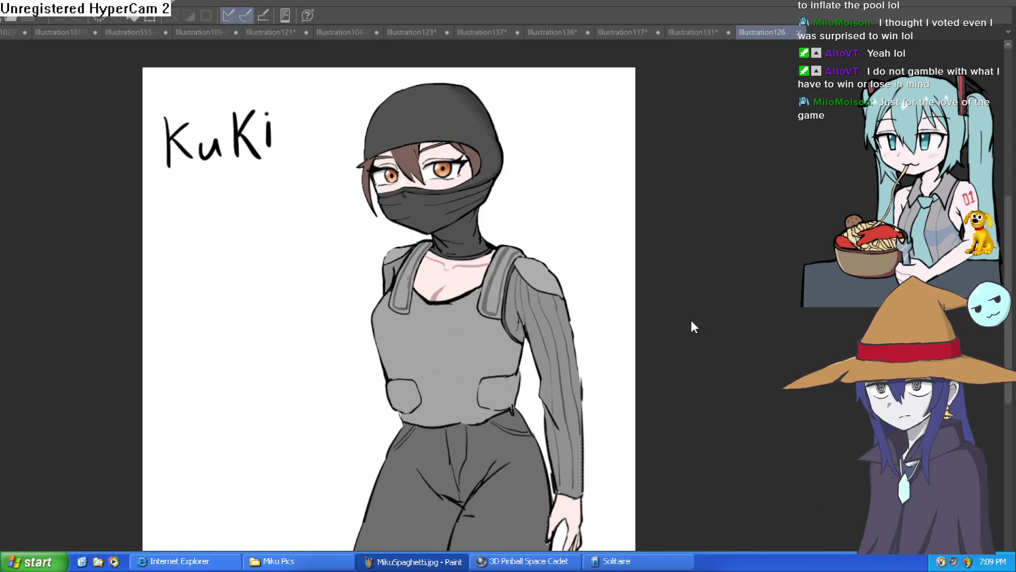
pyautogui.hotkey('ctrl', 'Tab')
pyautogui.scroll(3, 450, 214)
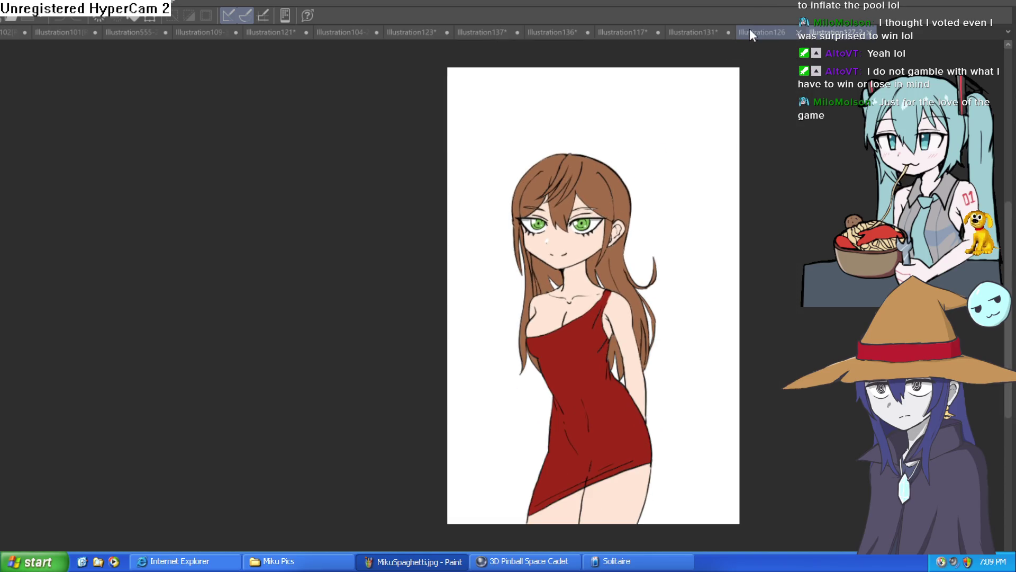
# Step: Bring up the Illustration131 rough head-and-torso sketch and recentre it in view
pyautogui.click(705, 31)
pyautogui.moveTo(358, 260); pyautogui.dragTo(490, 318)
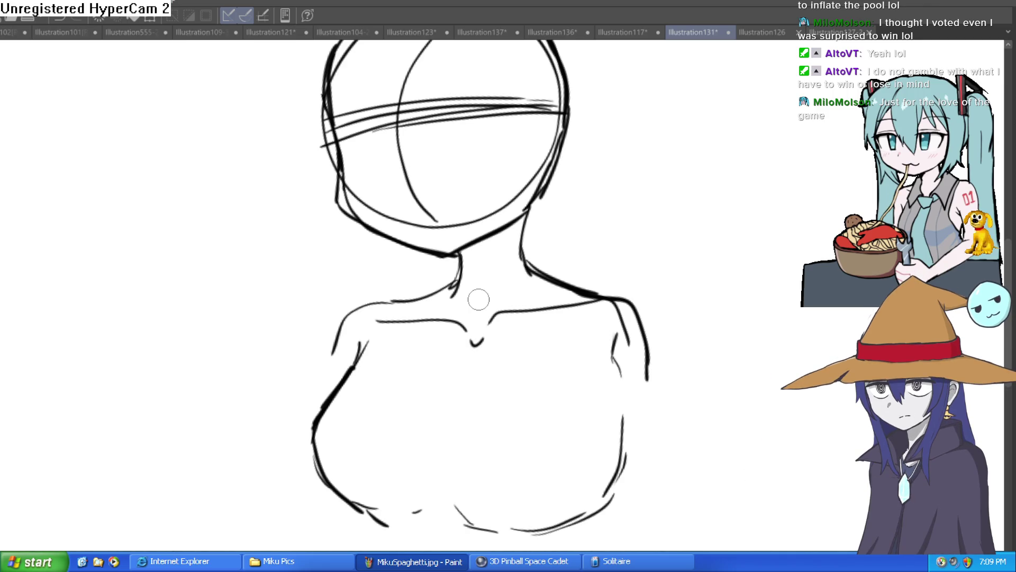
# Step: Sketch the right arm outline with an inner line, the left shoulder and left torso side
pyautogui.moveTo(784, 328); pyautogui.dragTo(696, 236)
pyautogui.moveTo(505, 206)
pyautogui.mouseDown()
pyautogui.moveTo(603, 266)
pyautogui.moveTo(613, 359)
pyautogui.mouseUp()
pyautogui.moveTo(513, 246)
pyautogui.mouseDown()
pyautogui.moveTo(550, 343)
pyautogui.moveTo(563, 433)
pyautogui.moveTo(533, 280)
pyautogui.mouseUp()
pyautogui.moveTo(310, 208)
pyautogui.mouseDown()
pyautogui.moveTo(295, 211)
pyautogui.moveTo(245, 301)
pyautogui.mouseUp()
pyautogui.moveTo(270, 248); pyautogui.dragTo(272, 272)
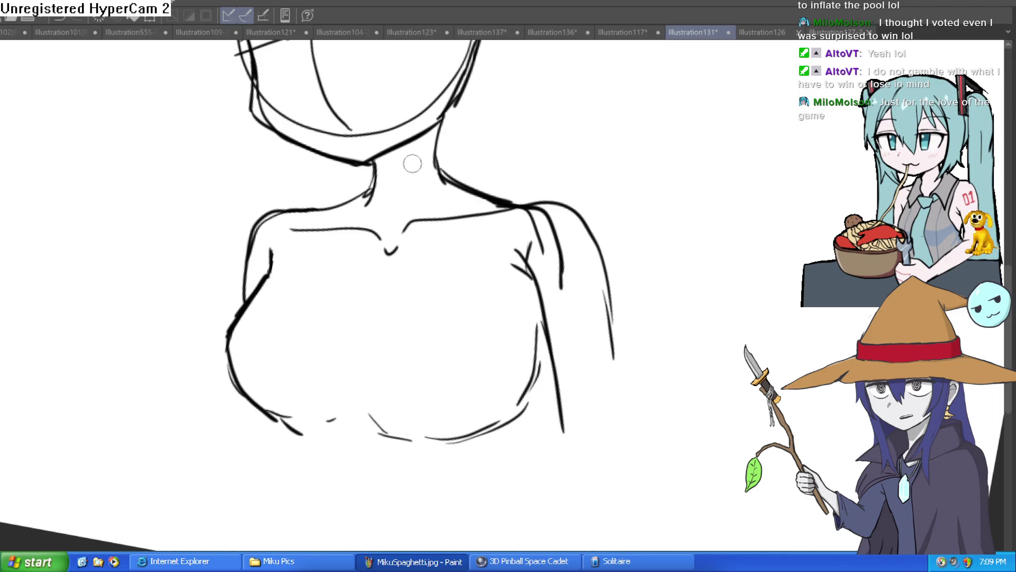
pyautogui.moveTo(620, 231); pyautogui.dragTo(621, 186)
pyautogui.scroll(-1, 685, 236)
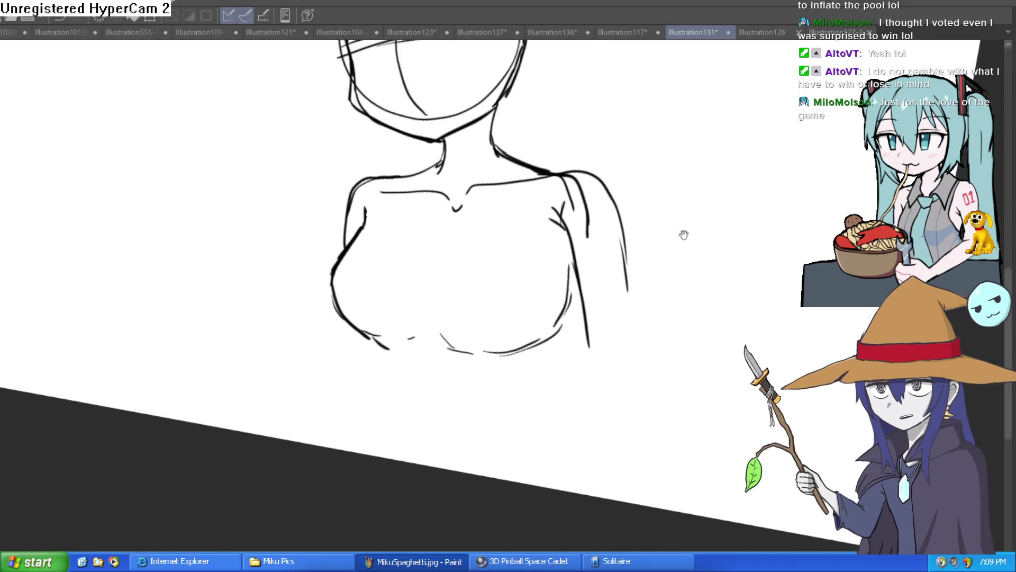
pyautogui.moveTo(684, 235); pyautogui.dragTo(667, 193)
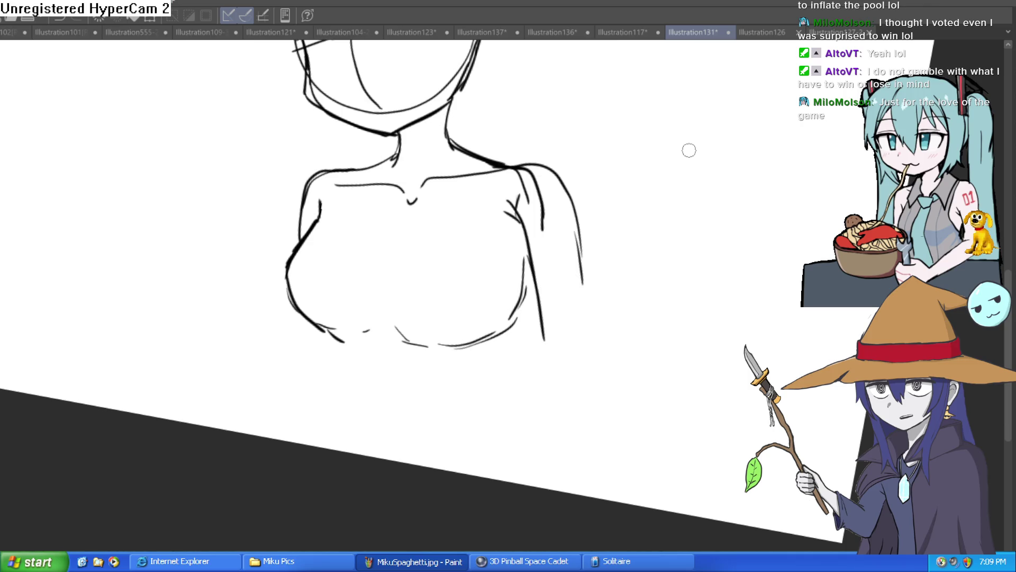
# Step: Erase the stray inner stroke on the right shoulder and redraw the neck-to-shoulder line
pyautogui.moveTo(680, 150)
pyautogui.mouseDown()
pyautogui.moveTo(656, 186)
pyautogui.moveTo(474, 203)
pyautogui.moveTo(710, 195)
pyautogui.moveTo(525, 154)
pyautogui.mouseUp()
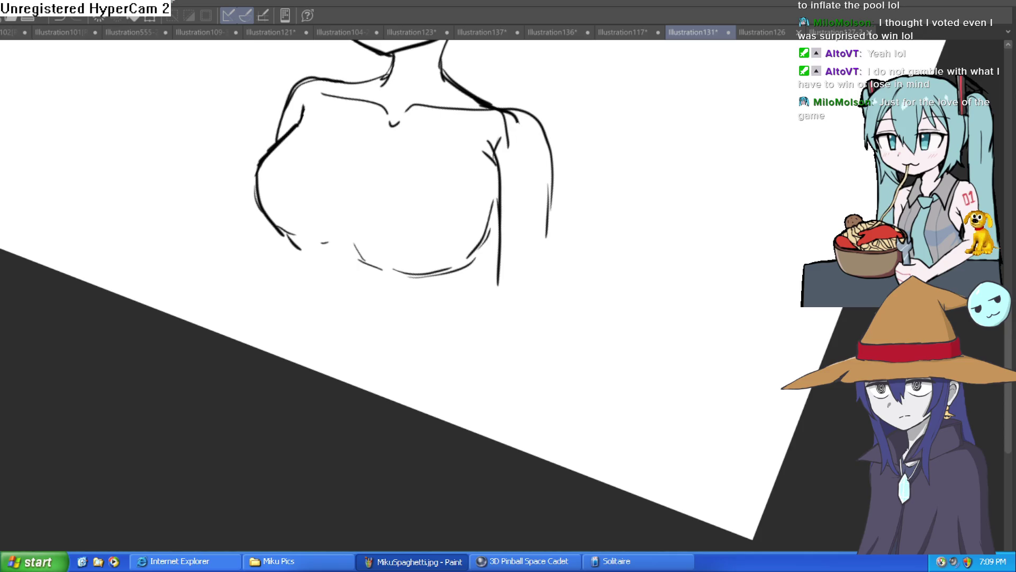
pyautogui.moveTo(506, 143)
pyautogui.mouseDown()
pyautogui.moveTo(511, 116)
pyautogui.moveTo(473, 113)
pyautogui.mouseUp()
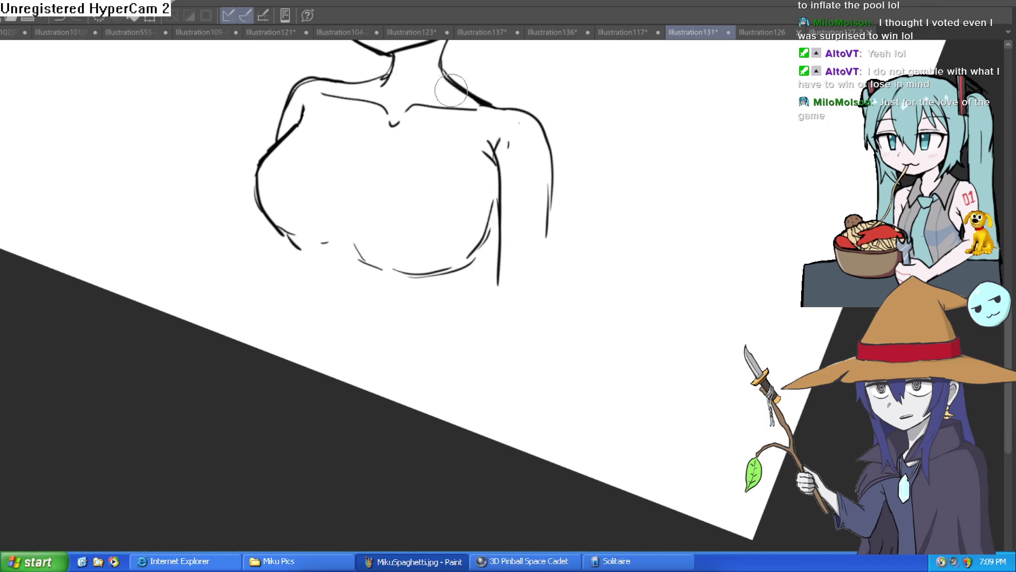
pyautogui.moveTo(444, 80); pyautogui.dragTo(487, 100)
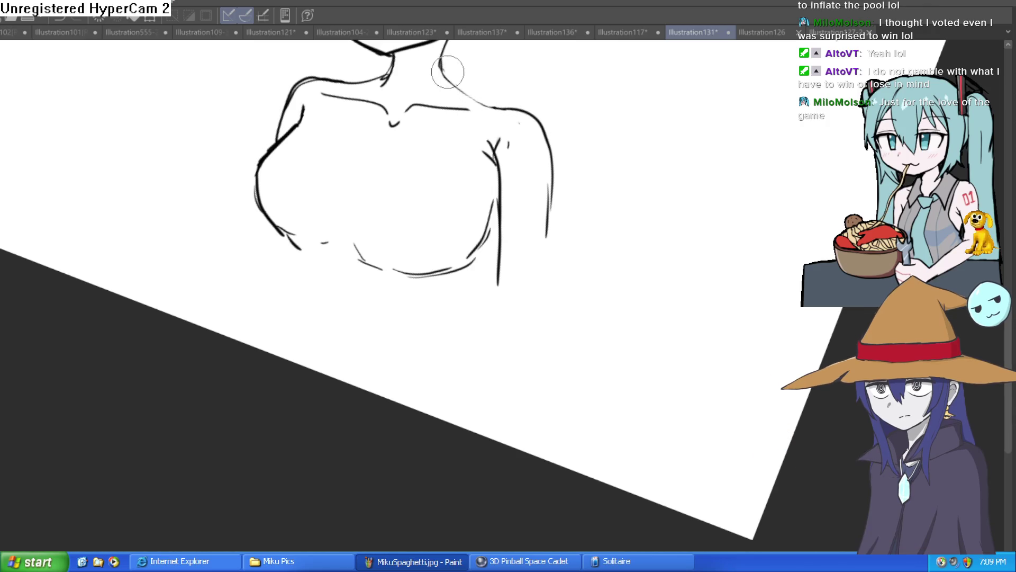
pyautogui.moveTo(440, 62); pyautogui.dragTo(433, 137)
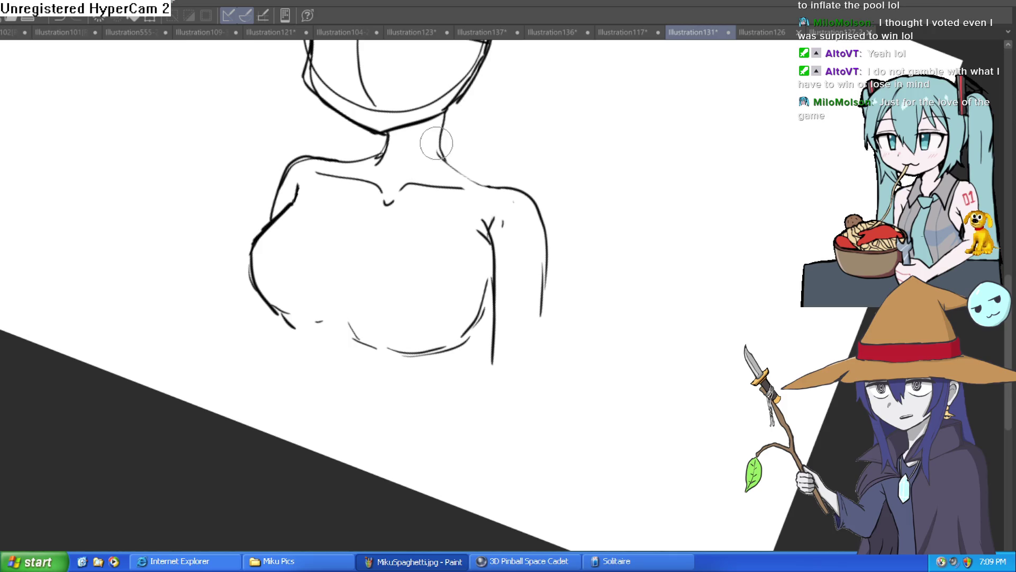
pyautogui.scroll(-2, 553, 124)
pyautogui.moveTo(553, 125)
pyautogui.mouseDown()
pyautogui.moveTo(608, 143)
pyautogui.moveTo(537, 231)
pyautogui.mouseUp()
pyautogui.moveTo(554, 185)
pyautogui.mouseDown()
pyautogui.moveTo(526, 191)
pyautogui.moveTo(539, 193)
pyautogui.moveTo(538, 243)
pyautogui.moveTo(535, 211)
pyautogui.mouseUp()
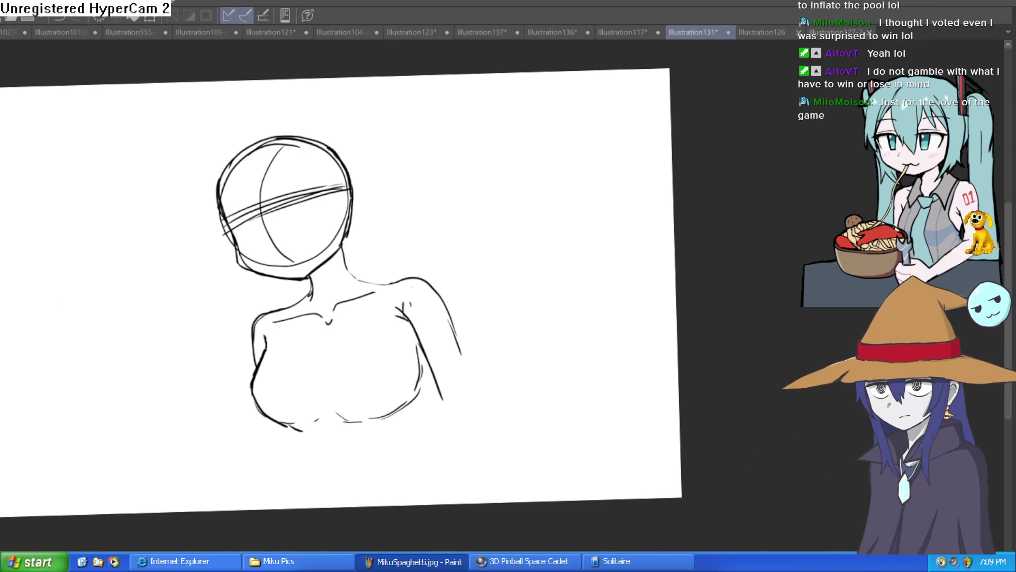
pyautogui.scroll(3, 381, 200)
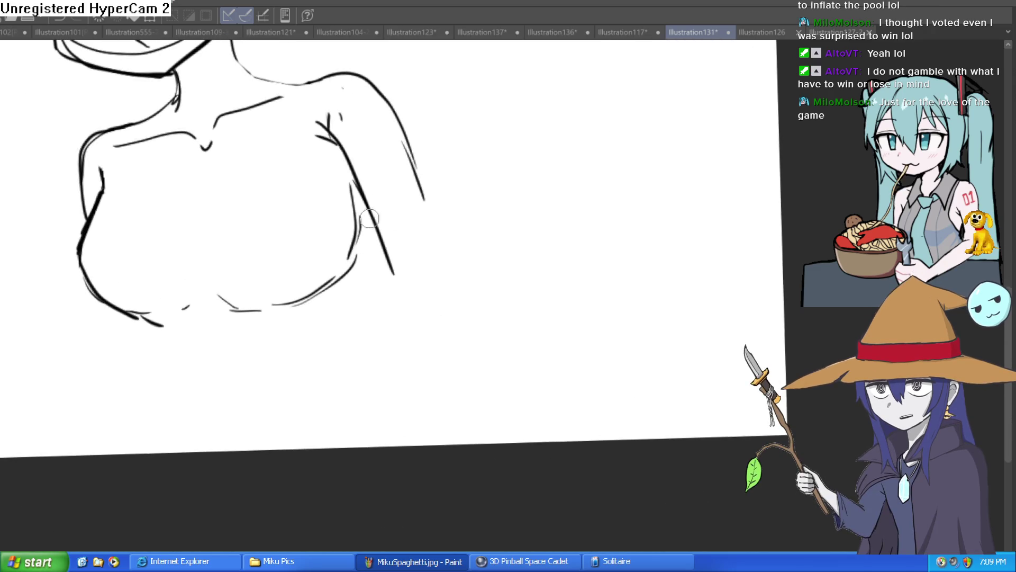
# Step: Carry the chest lines down toward the waist on both sides of the torso
pyautogui.moveTo(368, 268)
pyautogui.mouseDown()
pyautogui.moveTo(383, 360)
pyautogui.moveTo(464, 443)
pyautogui.mouseUp()
pyautogui.moveTo(156, 328)
pyautogui.mouseDown()
pyautogui.moveTo(177, 431)
pyautogui.moveTo(166, 453)
pyautogui.mouseUp()
pyautogui.scroll(-3, 498, 365)
pyautogui.moveTo(497, 365); pyautogui.dragTo(544, 286)
pyautogui.hotkey('ctrl', 'alt', '0')
# Step: Hatch the shoulder, extend the right arm to the bottom and continue the left body outline
pyautogui.moveTo(447, 273)
pyautogui.mouseDown()
pyautogui.moveTo(404, 249)
pyautogui.moveTo(429, 278)
pyautogui.moveTo(485, 466)
pyautogui.mouseUp()
pyautogui.moveTo(502, 257); pyautogui.dragTo(559, 548)
pyautogui.moveTo(481, 467); pyautogui.dragTo(492, 548)
pyautogui.moveTo(485, 507); pyautogui.dragTo(222, 342)
pyautogui.moveTo(222, 305)
pyautogui.mouseDown()
pyautogui.moveTo(258, 449)
pyautogui.moveTo(250, 493)
pyautogui.mouseUp()
pyautogui.hotkey('ctrl', 'alt', '0')
pyautogui.scroll(-3, 478, 489)
pyautogui.moveTo(478, 489)
pyautogui.mouseDown()
pyautogui.moveTo(576, 256)
pyautogui.moveTo(619, 198)
pyautogui.moveTo(564, 261)
pyautogui.moveTo(574, 261)
pyautogui.moveTo(567, 230)
pyautogui.moveTo(578, 209)
pyautogui.mouseUp()
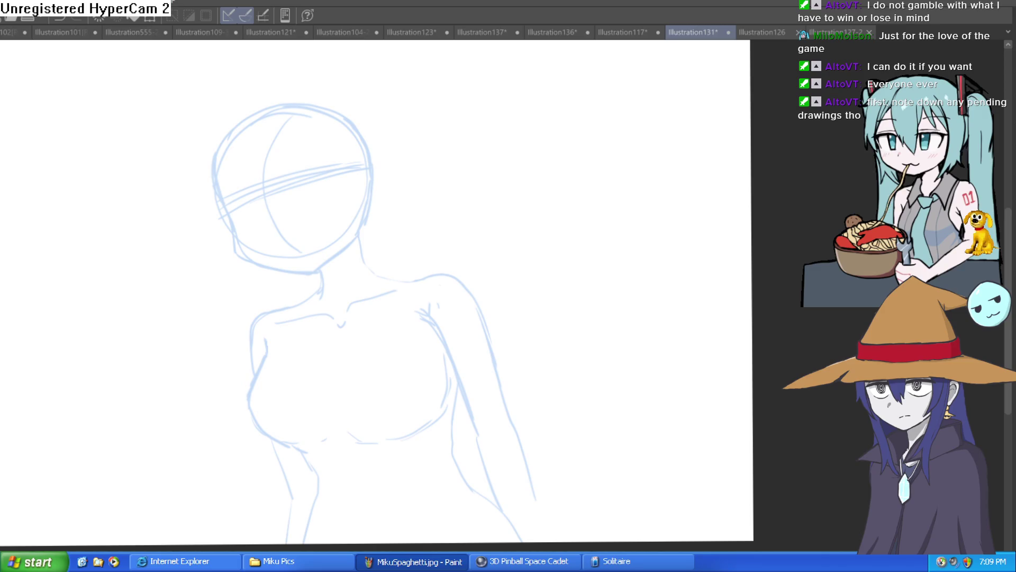
# Step: Undo a stray curved stroke, lasso the head sketch and start Free Transform on it
pyautogui.moveTo(482, 213); pyautogui.dragTo(561, 147)
pyautogui.hotkey('ctrl', 'z')
pyautogui.moveTo(531, 213)
pyautogui.mouseDown()
pyautogui.moveTo(524, 200)
pyautogui.moveTo(508, 222)
pyautogui.moveTo(544, 119)
pyautogui.mouseUp()
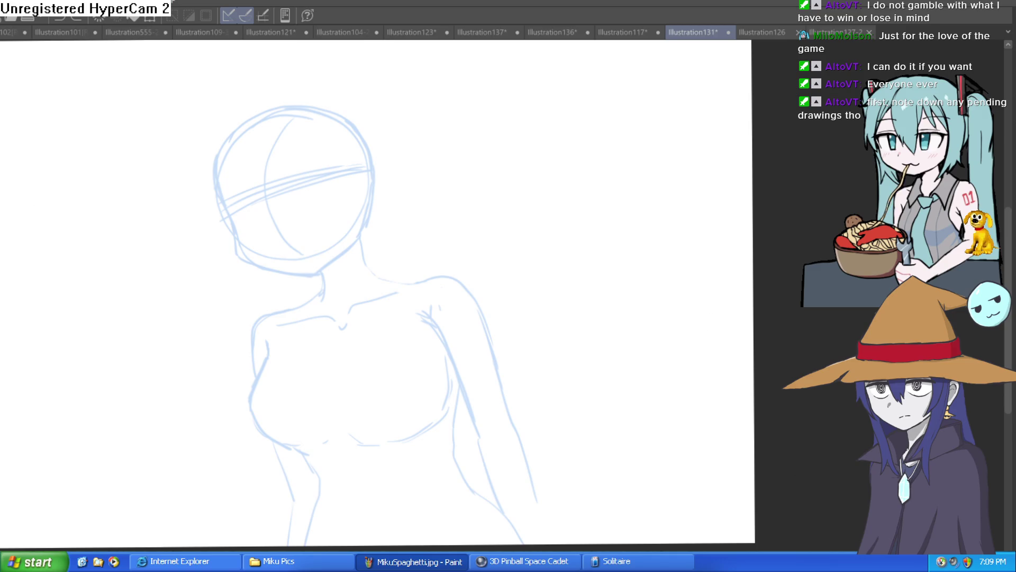
pyautogui.moveTo(376, 105)
pyautogui.mouseDown()
pyautogui.moveTo(390, 208)
pyautogui.moveTo(337, 272)
pyautogui.moveTo(168, 214)
pyautogui.moveTo(387, 106)
pyautogui.mouseUp()
pyautogui.hotkey('ctrl', 't')
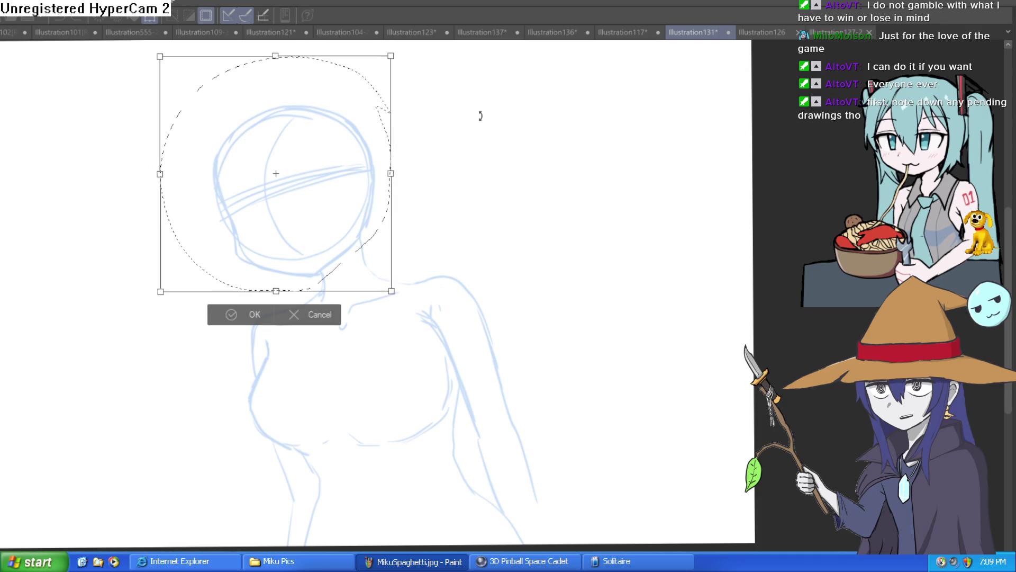
# Step: Rotate the head clockwise and shift it right, apply the transform, deselect and lengthen the neck line
pyautogui.moveTo(479, 113); pyautogui.dragTo(447, 151)
pyautogui.moveTo(346, 206)
pyautogui.mouseDown()
pyautogui.moveTo(402, 145)
pyautogui.moveTo(363, 167)
pyautogui.moveTo(381, 201)
pyautogui.moveTo(374, 214)
pyautogui.mouseUp()
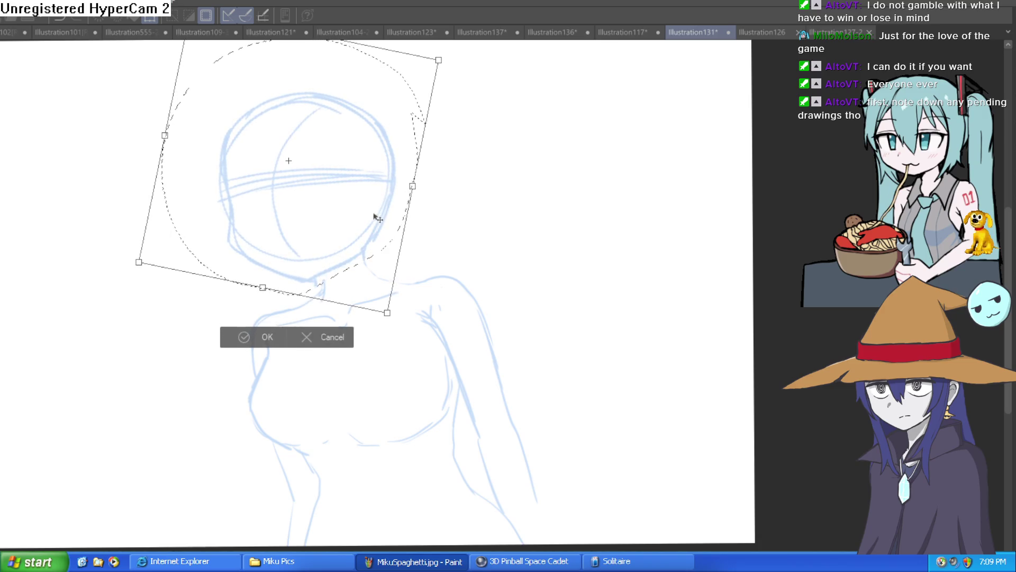
pyautogui.click(258, 336)
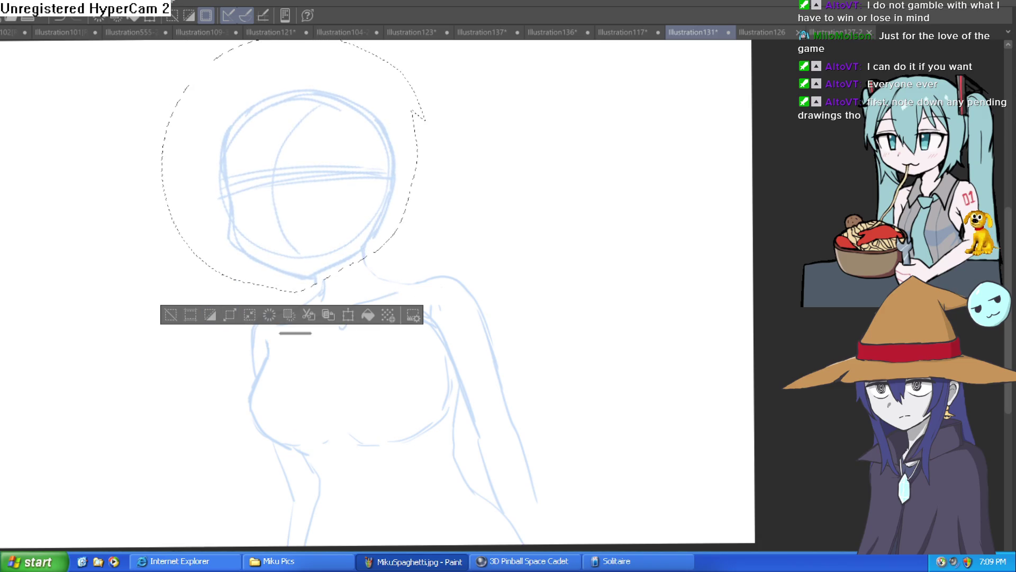
pyautogui.click(171, 315)
pyautogui.scroll(5, 342, 274)
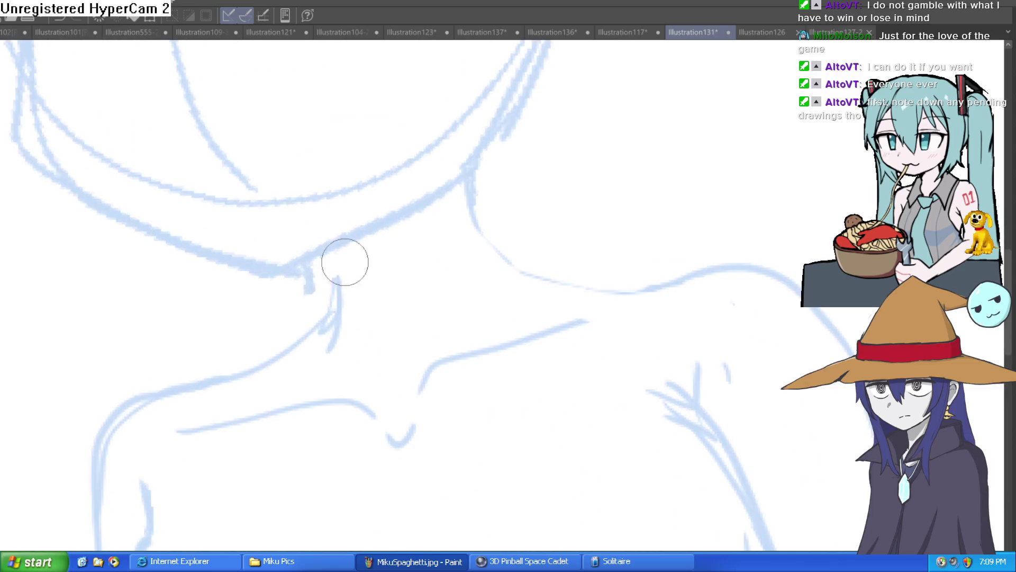
pyautogui.moveTo(324, 303); pyautogui.dragTo(319, 375)
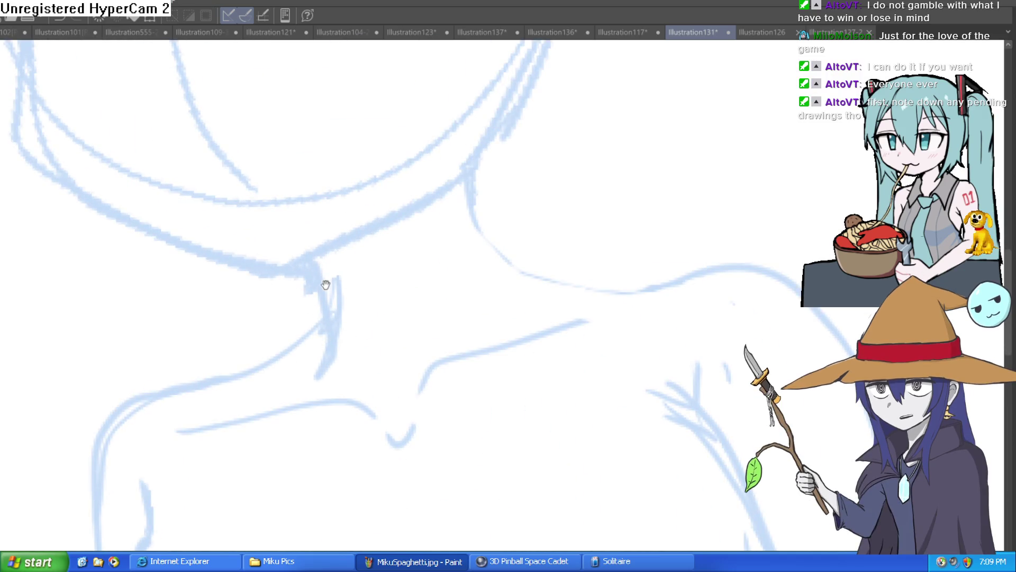
pyautogui.scroll(-5, 405, 273)
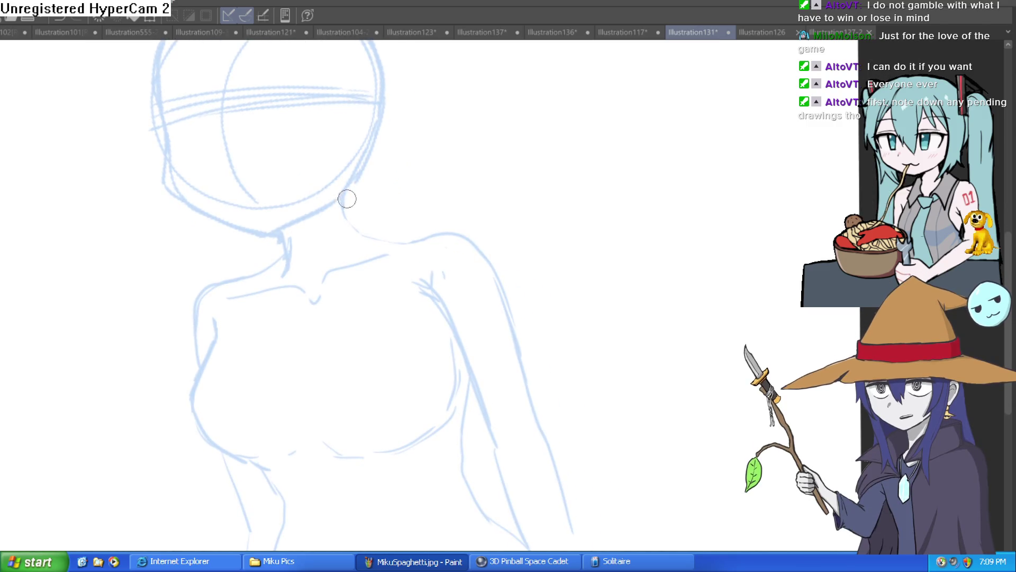
# Step: Redraw the neck, shoulder and right-arm lines running down the body in light blue
pyautogui.moveTo(355, 223)
pyautogui.mouseDown()
pyautogui.moveTo(399, 241)
pyautogui.moveTo(454, 235)
pyautogui.moveTo(439, 237)
pyautogui.moveTo(519, 325)
pyautogui.moveTo(536, 279)
pyautogui.moveTo(513, 257)
pyautogui.moveTo(413, 234)
pyautogui.mouseUp()
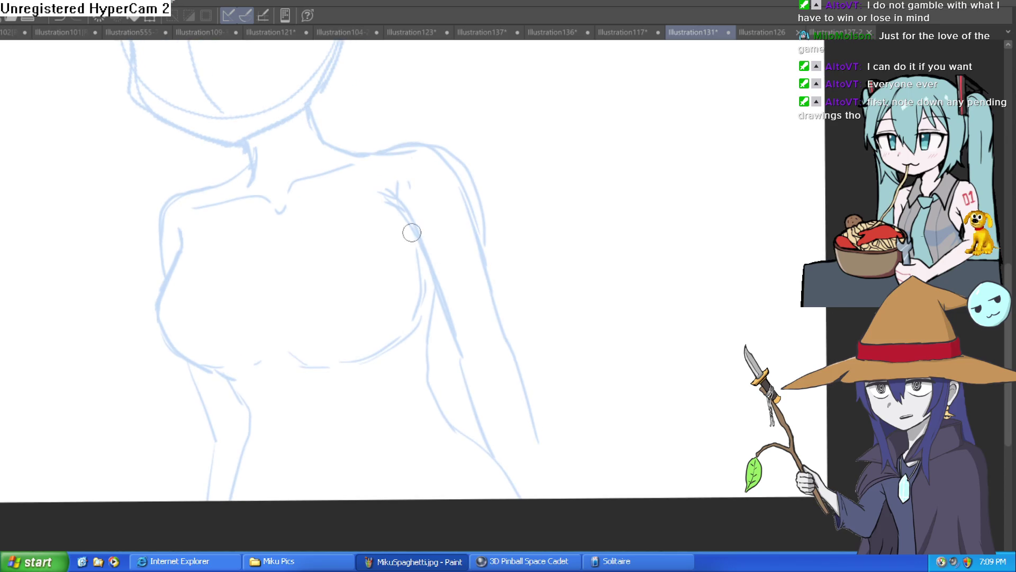
pyautogui.moveTo(372, 201); pyautogui.dragTo(420, 248)
pyautogui.moveTo(426, 287); pyautogui.dragTo(432, 283)
pyautogui.moveTo(400, 250); pyautogui.dragTo(466, 438)
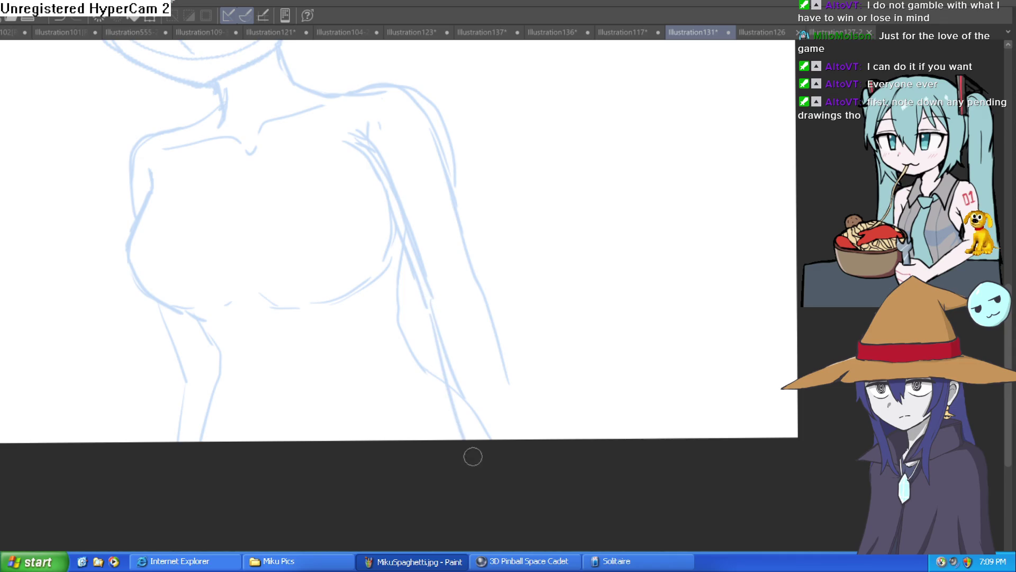
pyautogui.moveTo(476, 295); pyautogui.dragTo(534, 439)
pyautogui.moveTo(450, 155); pyautogui.dragTo(463, 236)
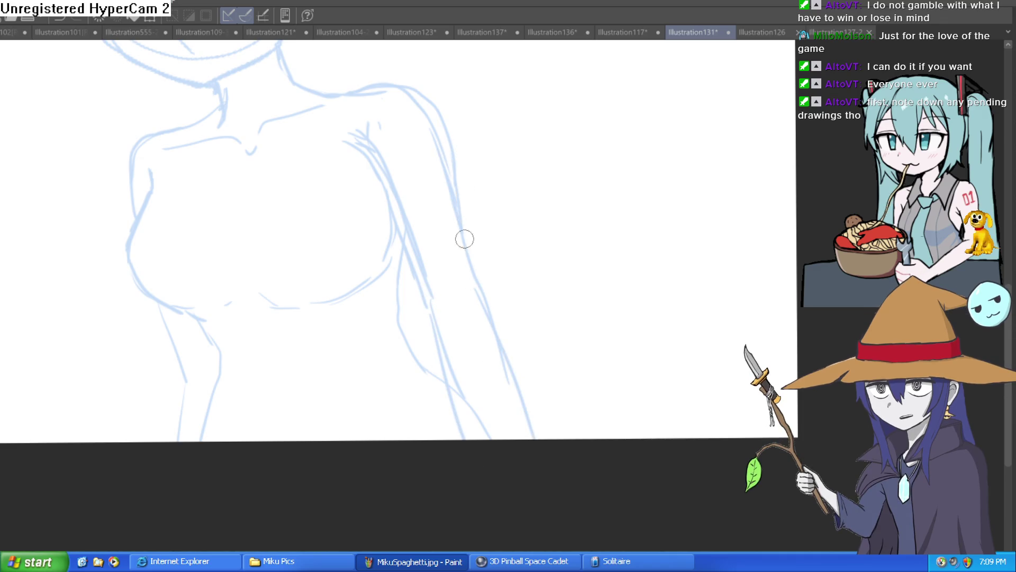
pyautogui.moveTo(449, 188)
pyautogui.mouseDown()
pyautogui.moveTo(427, 107)
pyautogui.moveTo(345, 92)
pyautogui.moveTo(329, 102)
pyautogui.mouseUp()
pyautogui.moveTo(404, 126)
pyautogui.mouseDown()
pyautogui.moveTo(543, 199)
pyautogui.moveTo(558, 148)
pyautogui.mouseUp()
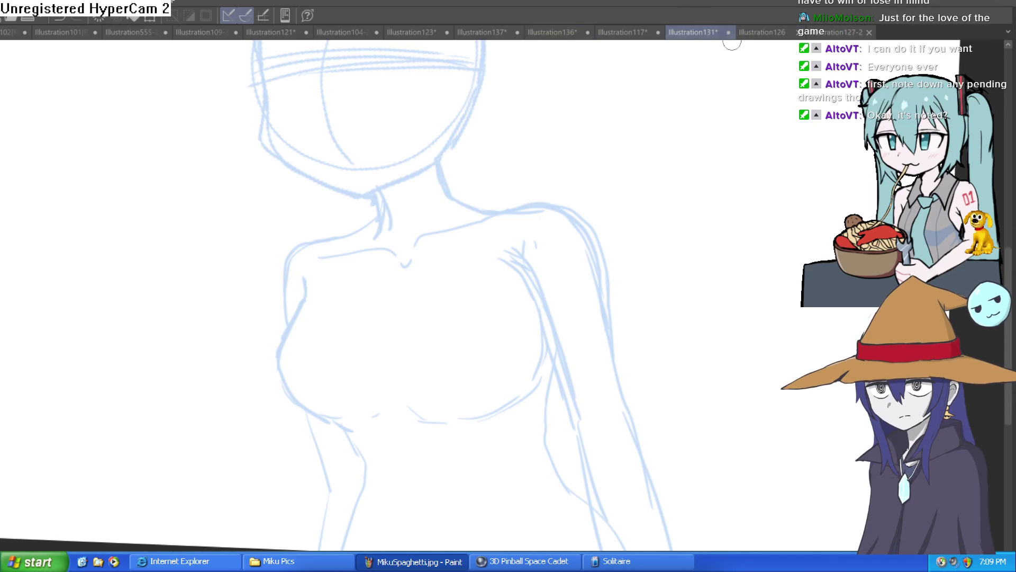
# Step: Hand-letter the note 'Faces' on the canvas beside the figure
pyautogui.moveTo(707, 81)
pyautogui.mouseDown()
pyautogui.moveTo(706, 102)
pyautogui.moveTo(735, 77)
pyautogui.mouseUp()
pyautogui.moveTo(708, 94)
pyautogui.mouseDown()
pyautogui.moveTo(754, 112)
pyautogui.moveTo(814, 112)
pyautogui.moveTo(869, 73)
pyautogui.mouseUp()
pyautogui.moveTo(842, 111)
pyautogui.mouseDown()
pyautogui.moveTo(825, 123)
pyautogui.moveTo(833, 135)
pyautogui.moveTo(862, 131)
pyautogui.moveTo(813, 172)
pyautogui.moveTo(843, 168)
pyautogui.mouseUp()
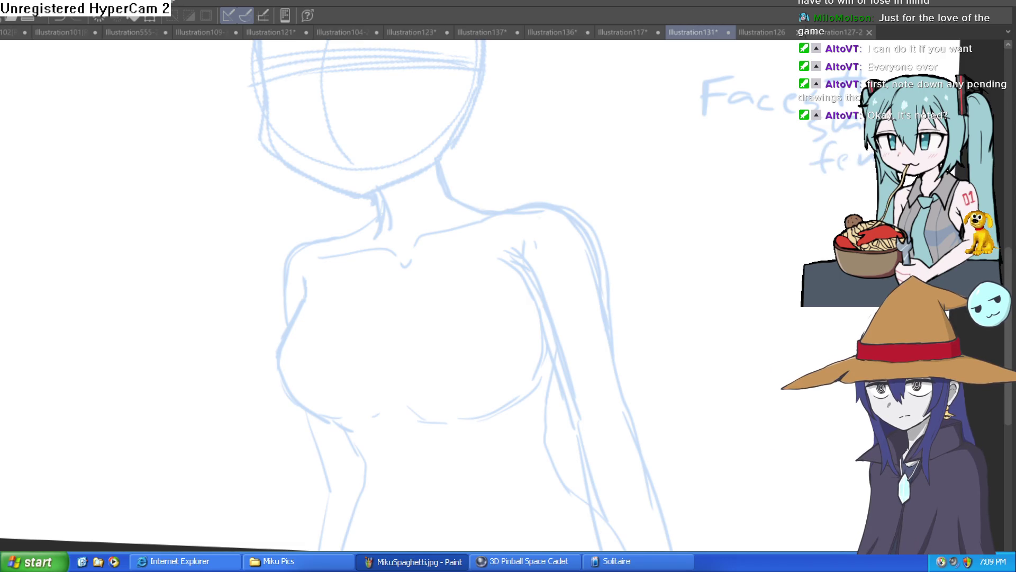
pyautogui.moveTo(826, 304); pyautogui.dragTo(638, 305)
pyautogui.scroll(5, 746, 170)
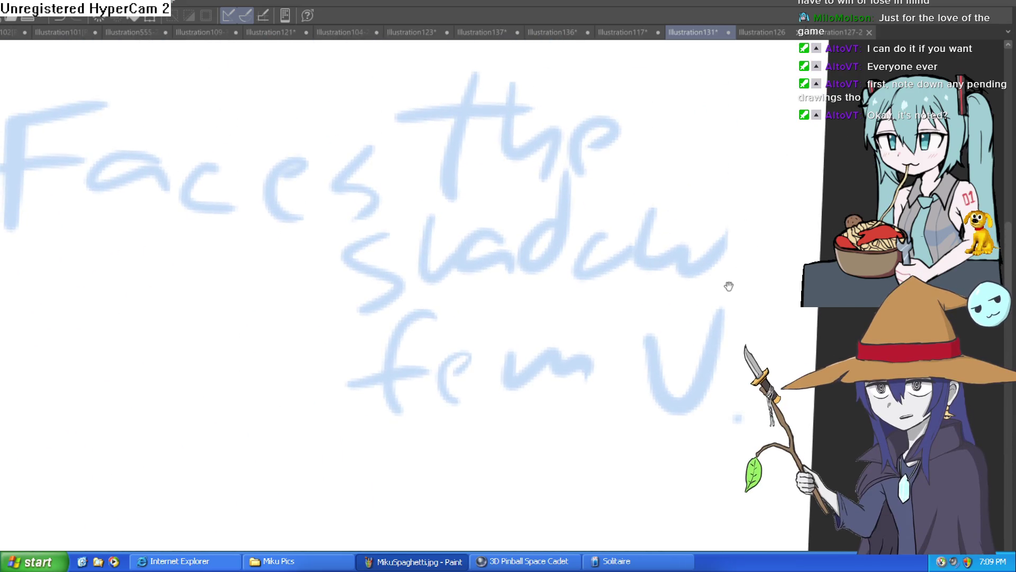
pyautogui.scroll(-2, 722, 288)
pyautogui.scroll(-2, 715, 293)
pyautogui.scroll(-2, 730, 295)
pyautogui.scroll(1, 699, 299)
pyautogui.moveTo(673, 303)
pyautogui.mouseDown()
pyautogui.moveTo(736, 295)
pyautogui.moveTo(775, 260)
pyautogui.mouseUp()
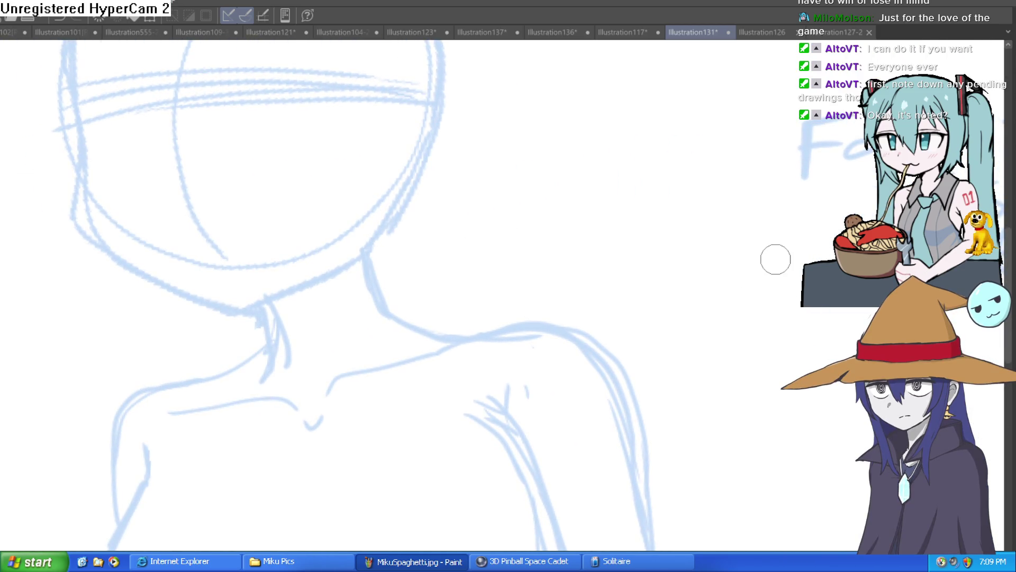
pyautogui.moveTo(612, 305); pyautogui.dragTo(712, 237)
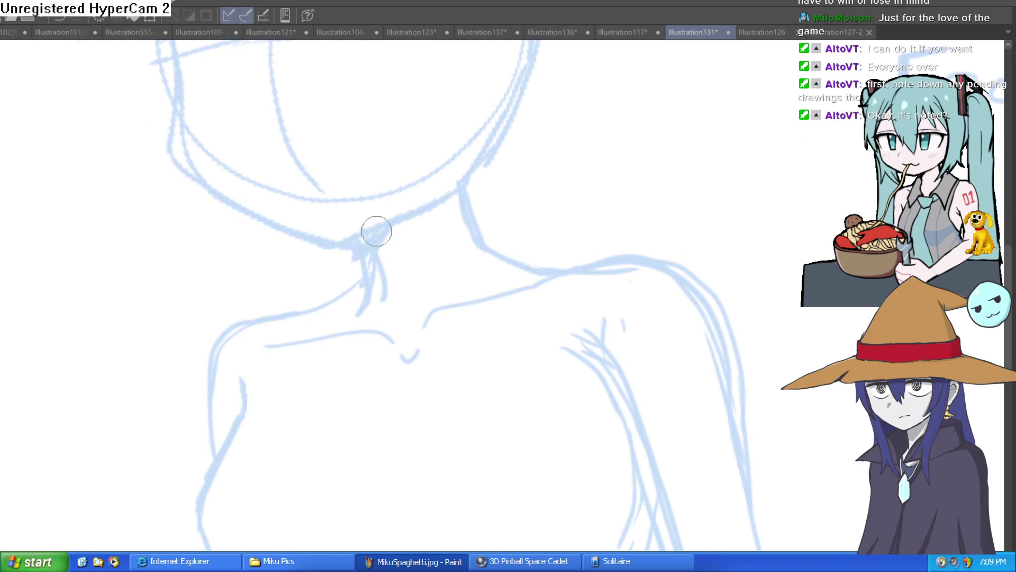
pyautogui.scroll(-1, 437, 223)
pyautogui.scroll(-2, 435, 263)
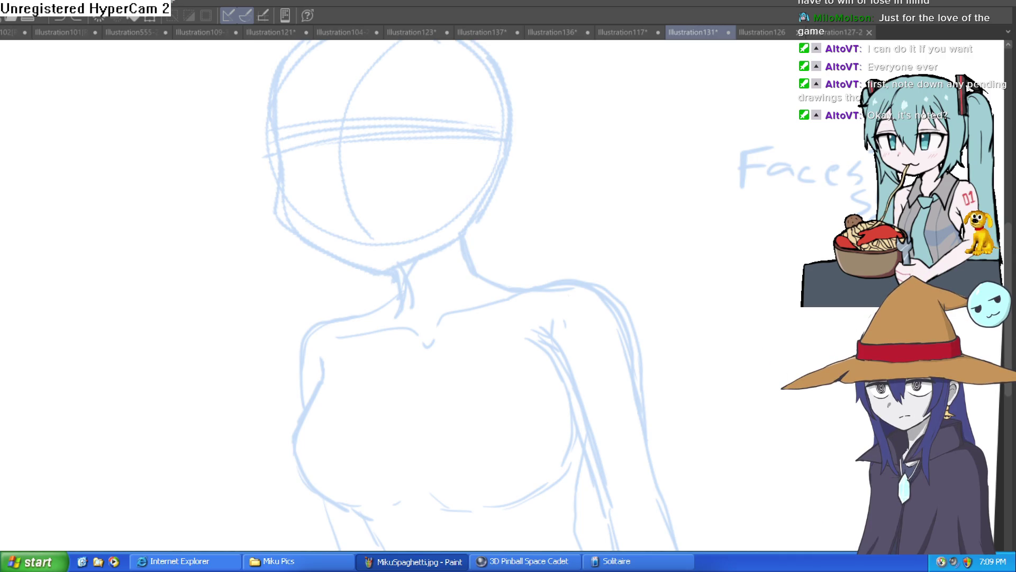
pyautogui.moveTo(511, 368); pyautogui.dragTo(461, 424)
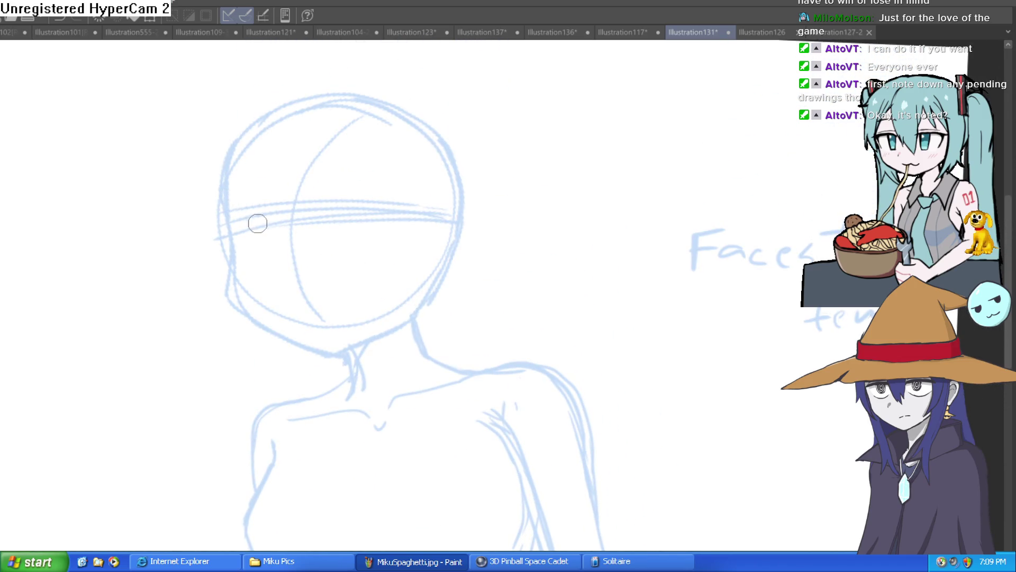
# Step: Ink the left side of the face in black and a first stroke along the jaw
pyautogui.moveTo(226, 197)
pyautogui.mouseDown()
pyautogui.moveTo(266, 326)
pyautogui.moveTo(335, 347)
pyautogui.moveTo(449, 269)
pyautogui.mouseUp()
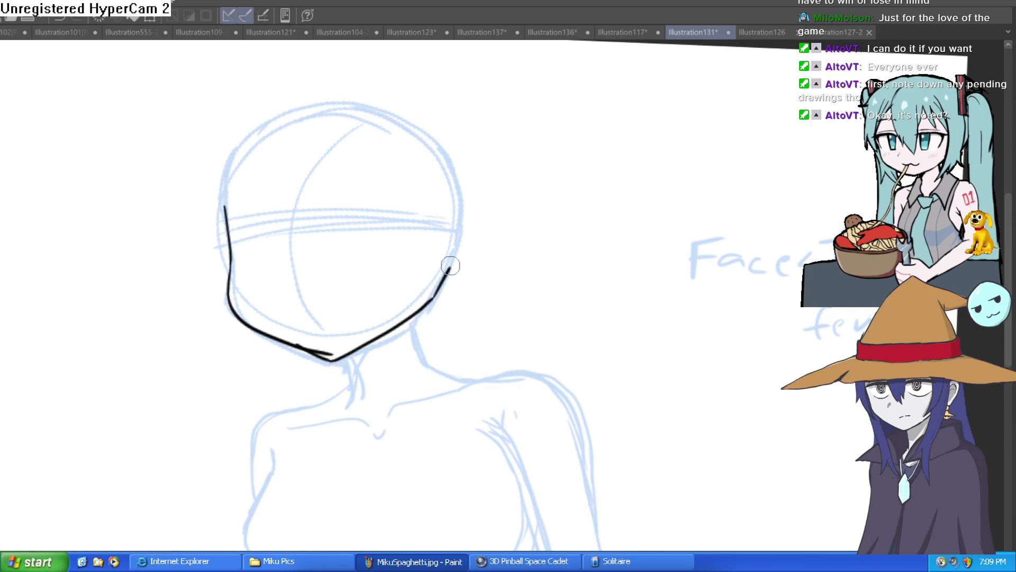
pyautogui.moveTo(221, 217); pyautogui.dragTo(231, 158)
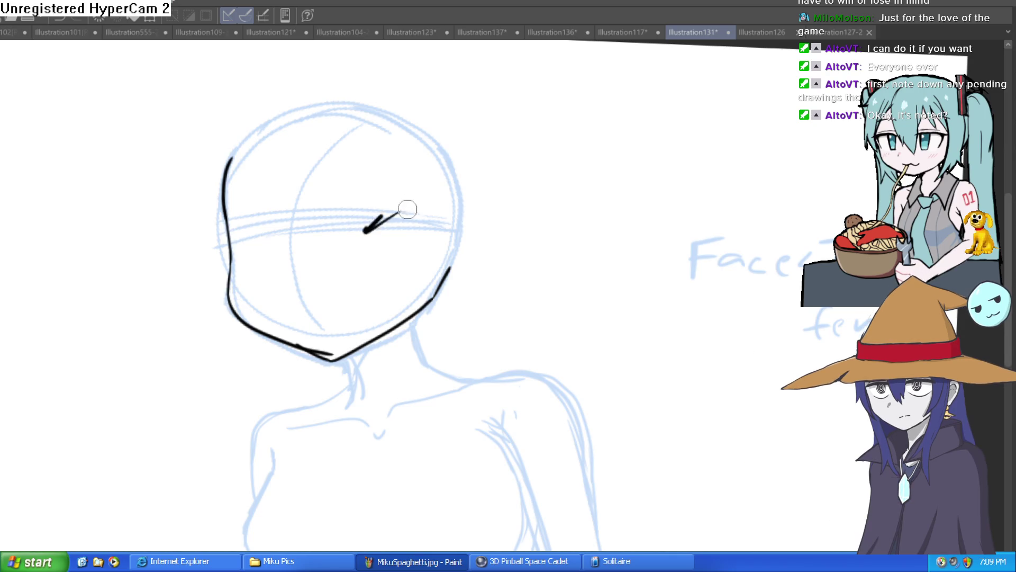
pyautogui.click(341, 229)
pyautogui.click(508, 184)
pyautogui.moveTo(302, 331)
pyautogui.mouseDown()
pyautogui.moveTo(437, 216)
pyautogui.moveTo(499, 186)
pyautogui.moveTo(453, 204)
pyautogui.moveTo(329, 317)
pyautogui.moveTo(476, 165)
pyautogui.mouseUp()
# Step: Ink and thicken the chin line, undo an extra parallel jaw stroke and thicken the upper right jaw
pyautogui.moveTo(307, 284)
pyautogui.mouseDown()
pyautogui.moveTo(192, 392)
pyautogui.moveTo(238, 338)
pyautogui.mouseUp()
pyautogui.moveTo(307, 288); pyautogui.dragTo(238, 352)
pyautogui.moveTo(408, 283)
pyautogui.mouseDown()
pyautogui.moveTo(299, 398)
pyautogui.moveTo(379, 306)
pyautogui.mouseUp()
pyautogui.hotkey('ctrl', 'z')
pyautogui.moveTo(472, 234)
pyautogui.mouseDown()
pyautogui.moveTo(445, 265)
pyautogui.moveTo(399, 252)
pyautogui.moveTo(580, 109)
pyautogui.moveTo(710, 233)
pyautogui.moveTo(735, 225)
pyautogui.moveTo(614, 169)
pyautogui.mouseUp()
# Step: Draw and darken the lower jaw line toward the chin
pyautogui.moveTo(481, 191)
pyautogui.mouseDown()
pyautogui.moveTo(356, 297)
pyautogui.moveTo(270, 270)
pyautogui.moveTo(171, 400)
pyautogui.mouseUp()
pyautogui.moveTo(286, 264)
pyautogui.mouseDown()
pyautogui.moveTo(243, 301)
pyautogui.moveTo(261, 273)
pyautogui.mouseUp()
pyautogui.moveTo(371, 219)
pyautogui.mouseDown()
pyautogui.moveTo(578, 245)
pyautogui.moveTo(588, 231)
pyautogui.mouseUp()
pyautogui.scroll(-3, 589, 233)
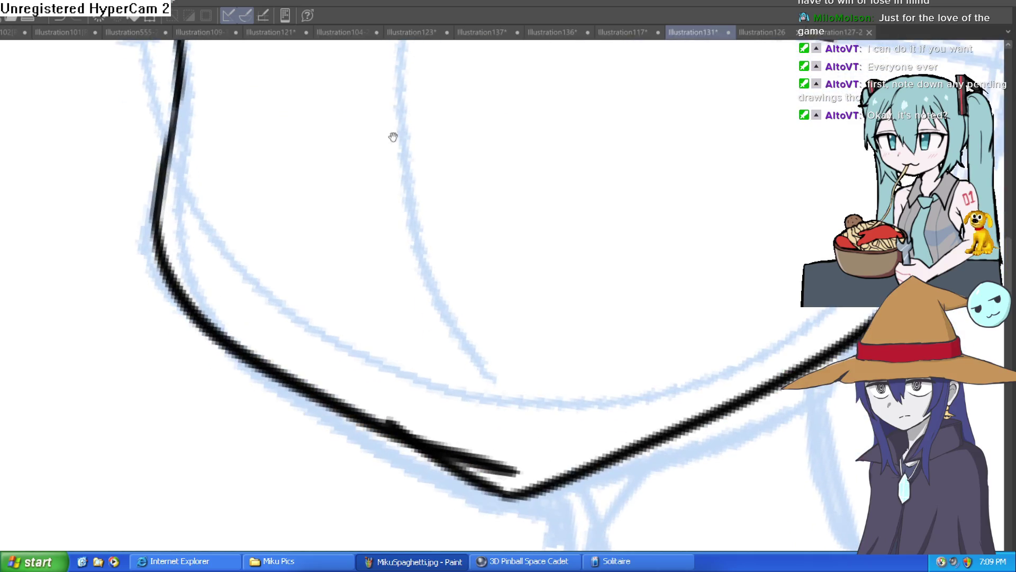
pyautogui.scroll(-2, 405, 131)
pyautogui.scroll(-1, 492, 182)
# Step: Thicken the left face line, then thin its upper cheek portion with the Eraser
pyautogui.moveTo(233, 119)
pyautogui.mouseDown()
pyautogui.moveTo(255, 290)
pyautogui.moveTo(363, 371)
pyautogui.moveTo(426, 381)
pyautogui.moveTo(405, 279)
pyautogui.moveTo(341, 294)
pyautogui.moveTo(361, 308)
pyautogui.moveTo(560, 218)
pyautogui.moveTo(623, 147)
pyautogui.mouseUp()
pyautogui.moveTo(204, 97)
pyautogui.mouseDown()
pyautogui.moveTo(214, 177)
pyautogui.moveTo(200, 164)
pyautogui.moveTo(204, 252)
pyautogui.moveTo(249, 320)
pyautogui.moveTo(397, 397)
pyautogui.mouseUp()
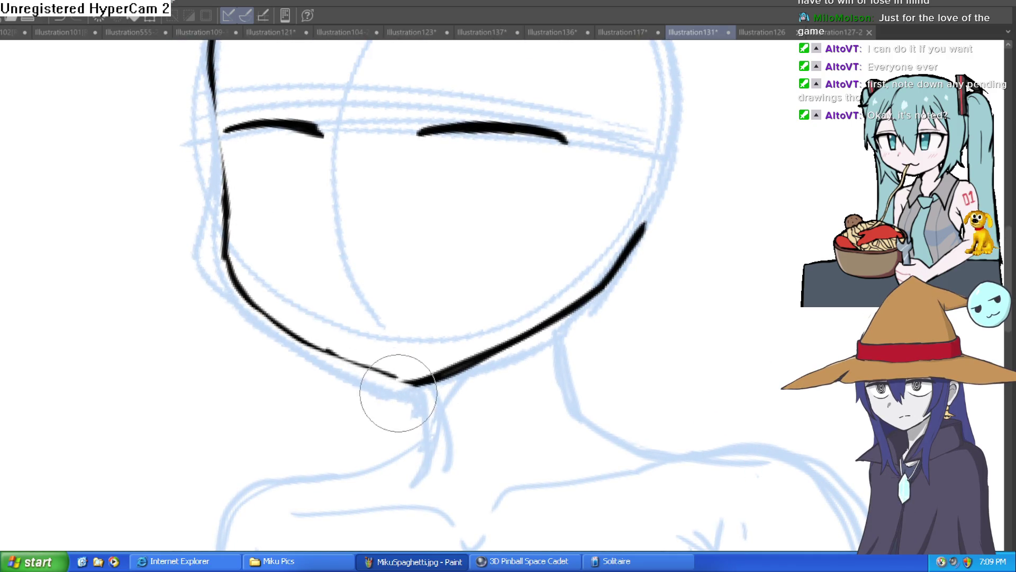
pyautogui.moveTo(218, 252)
pyautogui.mouseDown()
pyautogui.moveTo(245, 227)
pyautogui.moveTo(245, 170)
pyautogui.mouseUp()
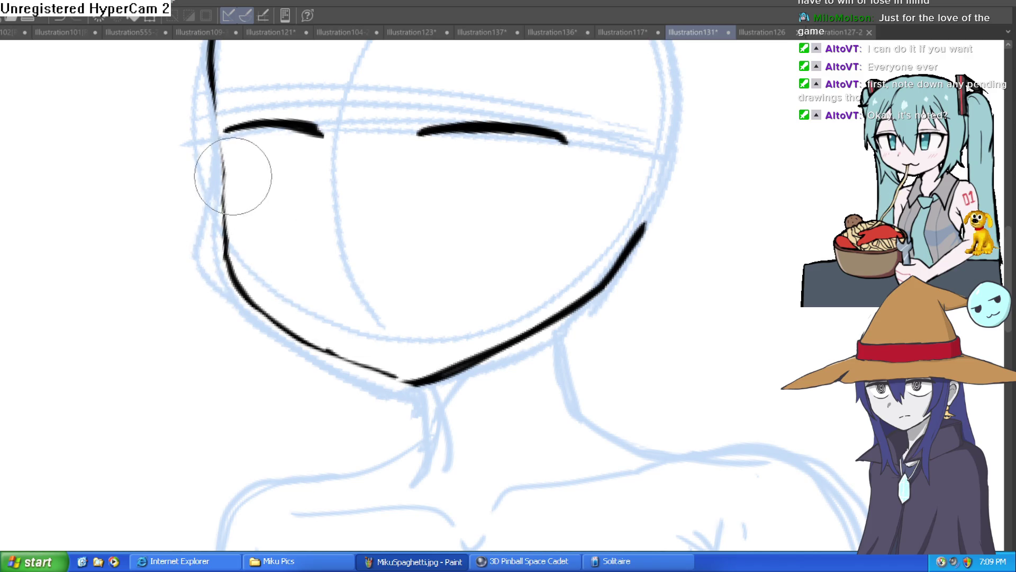
pyautogui.scroll(5, 345, 161)
pyautogui.scroll(-1, 352, 338)
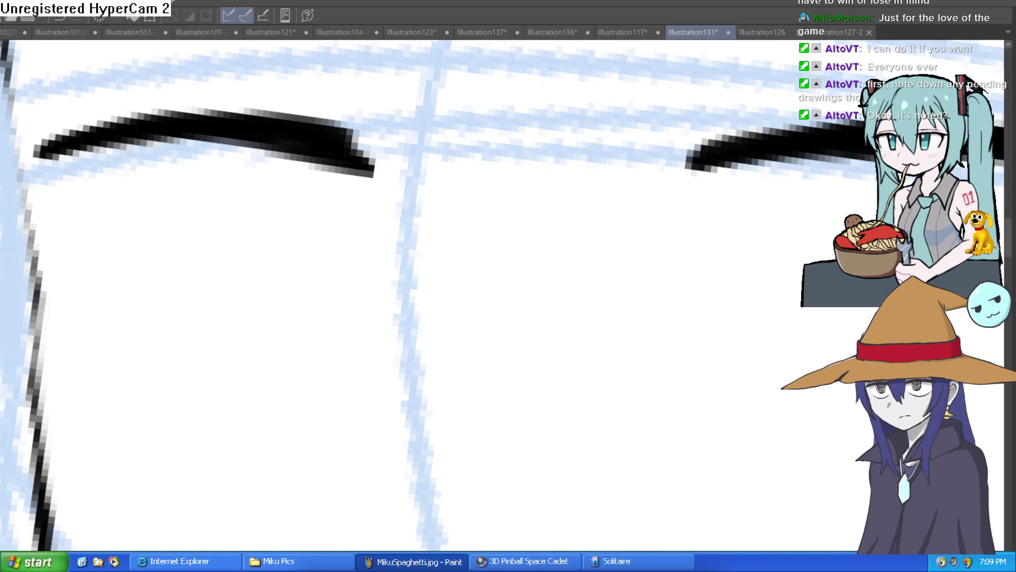
pyautogui.scroll(-2, 764, 325)
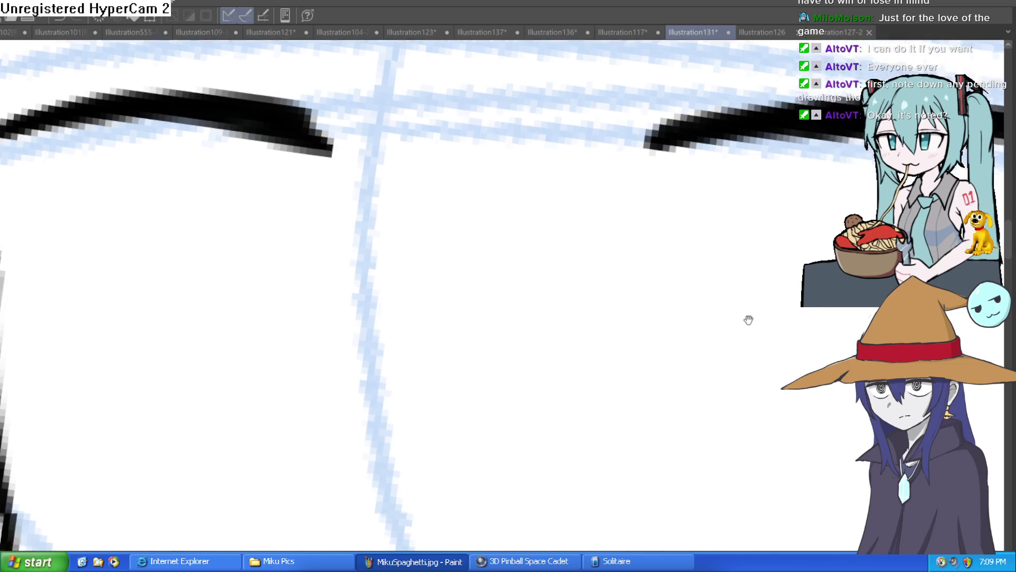
pyautogui.scroll(-2, 611, 263)
pyautogui.moveTo(610, 263); pyautogui.dragTo(710, 129)
pyautogui.scroll(2, 531, 239)
# Step: Draw boxy black outlines for the right and left eyes under the eyebrows
pyautogui.moveTo(495, 275)
pyautogui.mouseDown()
pyautogui.moveTo(569, 239)
pyautogui.moveTo(621, 182)
pyautogui.moveTo(584, 97)
pyautogui.mouseUp()
pyautogui.moveTo(448, 155)
pyautogui.mouseDown()
pyautogui.moveTo(484, 246)
pyautogui.moveTo(551, 291)
pyautogui.moveTo(471, 297)
pyautogui.moveTo(662, 295)
pyautogui.moveTo(614, 304)
pyautogui.mouseUp()
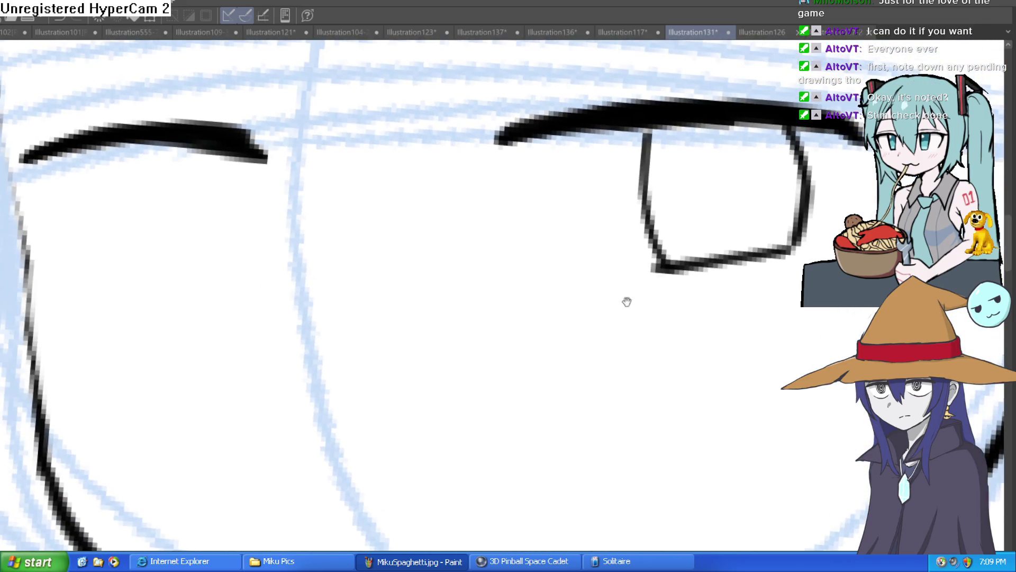
pyautogui.moveTo(238, 286)
pyautogui.mouseDown()
pyautogui.moveTo(165, 300)
pyautogui.moveTo(249, 245)
pyautogui.moveTo(253, 159)
pyautogui.mouseUp()
pyautogui.moveTo(149, 152)
pyautogui.mouseDown()
pyautogui.moveTo(148, 265)
pyautogui.moveTo(161, 297)
pyautogui.mouseUp()
pyautogui.scroll(-5, 424, 304)
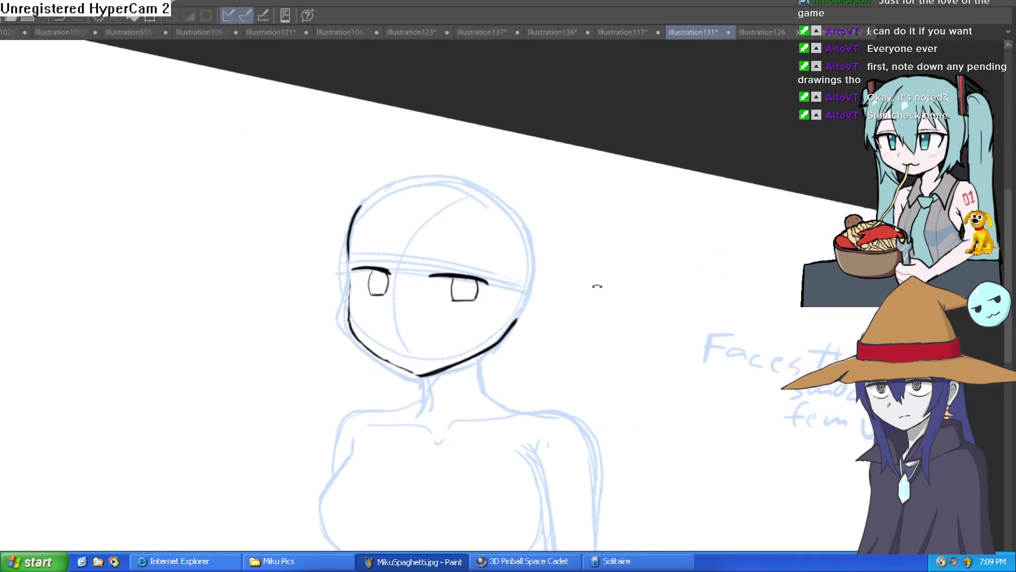
pyautogui.scroll(3, 420, 268)
pyautogui.scroll(2, 397, 176)
# Step: Thicken the eye's left edge, then thin its left, top and right edges with the Eraser
pyautogui.moveTo(397, 95); pyautogui.dragTo(400, 250)
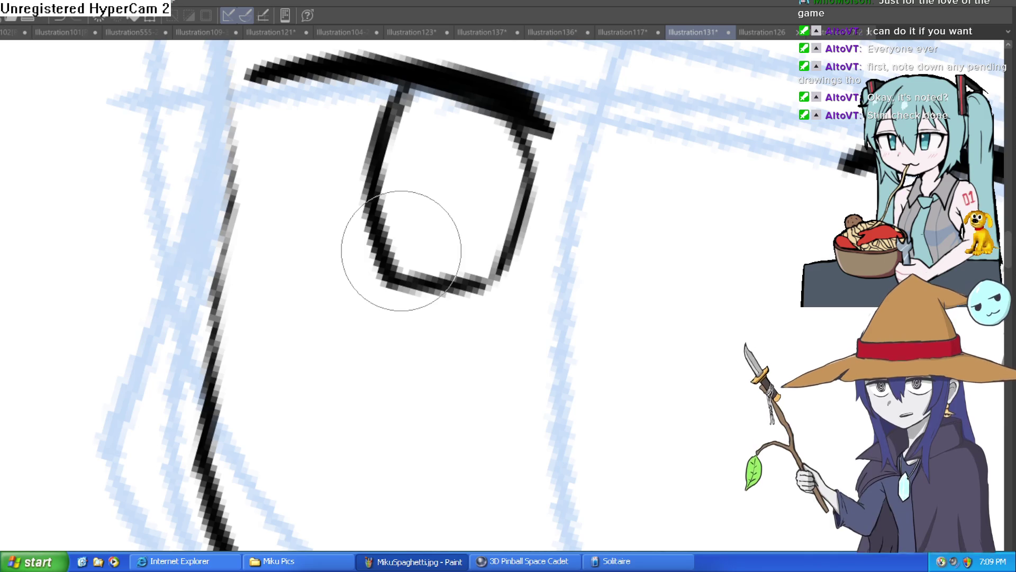
pyautogui.moveTo(487, 177); pyautogui.dragTo(458, 171)
pyautogui.moveTo(374, 141)
pyautogui.mouseDown()
pyautogui.moveTo(374, 102)
pyautogui.moveTo(363, 216)
pyautogui.mouseUp()
pyautogui.moveTo(458, 226)
pyautogui.mouseDown()
pyautogui.moveTo(487, 155)
pyautogui.moveTo(485, 120)
pyautogui.mouseUp()
pyautogui.moveTo(658, 261)
pyautogui.mouseDown()
pyautogui.moveTo(600, 90)
pyautogui.moveTo(528, 200)
pyautogui.moveTo(681, 291)
pyautogui.moveTo(707, 188)
pyautogui.moveTo(679, 177)
pyautogui.mouseUp()
pyautogui.scroll(-5, 707, 189)
# Step: Ink a thick black jawline from the left cheek down to the chin and up to the right cheek
pyautogui.moveTo(738, 162)
pyautogui.mouseDown()
pyautogui.moveTo(748, 234)
pyautogui.moveTo(329, 90)
pyautogui.mouseUp()
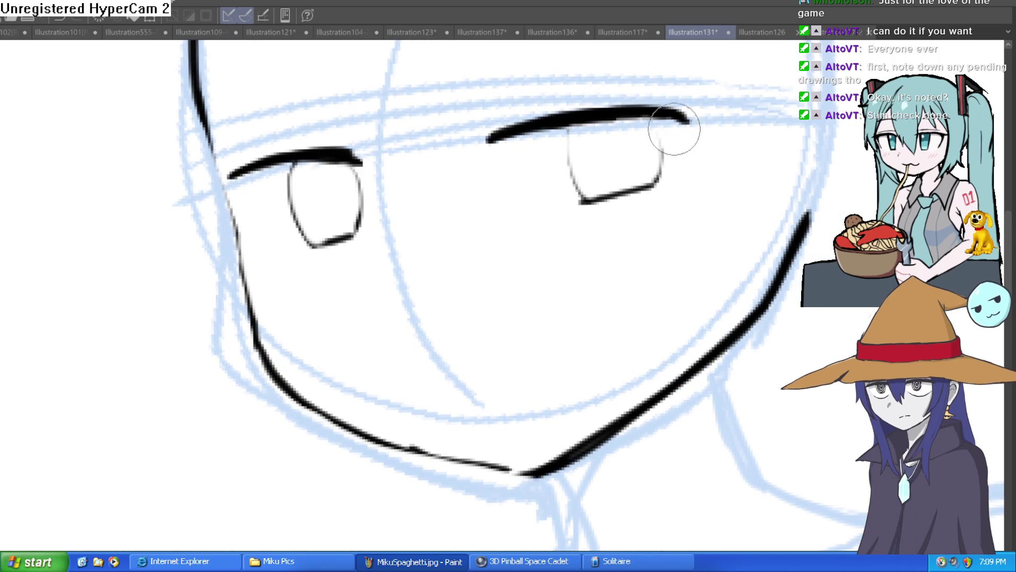
pyautogui.moveTo(663, 163)
pyautogui.mouseDown()
pyautogui.moveTo(671, 172)
pyautogui.moveTo(680, 140)
pyautogui.moveTo(646, 127)
pyautogui.moveTo(599, 148)
pyautogui.moveTo(667, 195)
pyautogui.mouseUp()
pyautogui.scroll(-3, 733, 273)
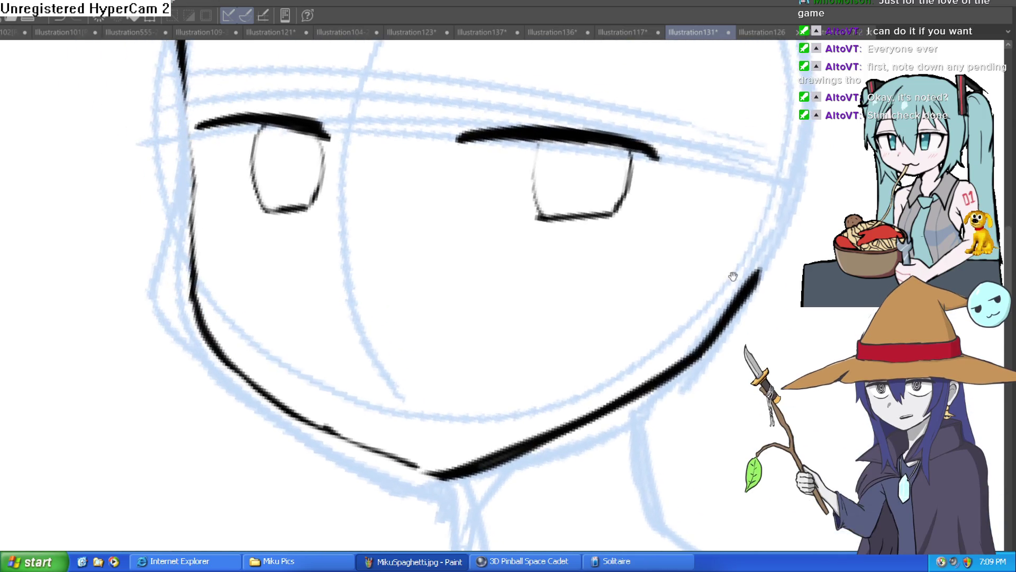
pyautogui.scroll(-2, 646, 270)
pyautogui.moveTo(355, 234)
pyautogui.mouseDown()
pyautogui.moveTo(405, 349)
pyautogui.moveTo(486, 388)
pyautogui.mouseUp()
pyautogui.moveTo(474, 344); pyautogui.dragTo(676, 327)
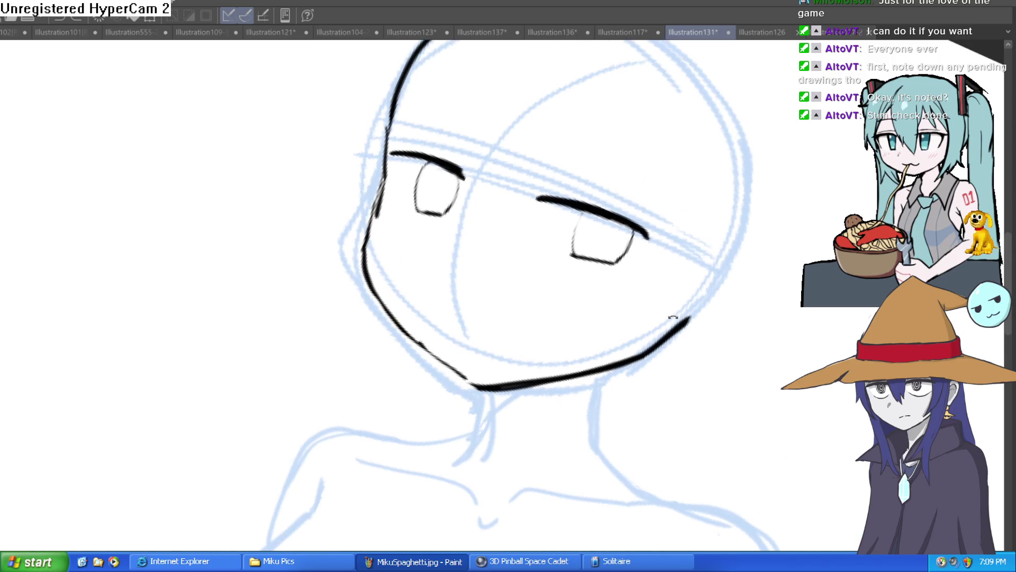
pyautogui.moveTo(386, 307)
pyautogui.mouseDown()
pyautogui.moveTo(480, 393)
pyautogui.moveTo(587, 369)
pyautogui.moveTo(689, 319)
pyautogui.mouseUp()
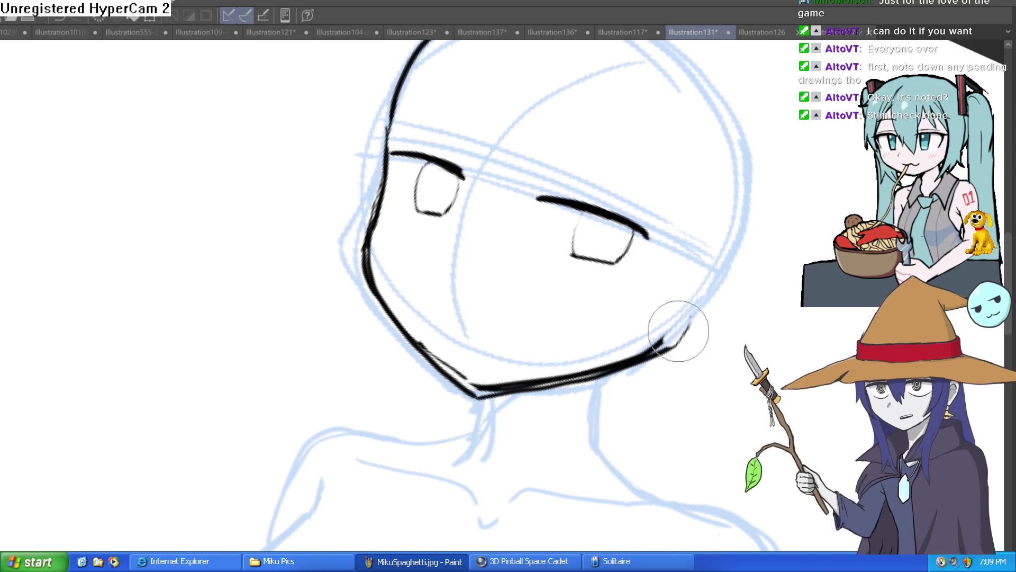
# Step: Erase the doubled strokes along the left cheek to leave a single jawline
pyautogui.moveTo(608, 351)
pyautogui.mouseDown()
pyautogui.moveTo(734, 432)
pyautogui.moveTo(415, 363)
pyautogui.mouseUp()
pyautogui.moveTo(424, 407)
pyautogui.mouseDown()
pyautogui.moveTo(408, 310)
pyautogui.moveTo(448, 255)
pyautogui.moveTo(508, 199)
pyautogui.moveTo(618, 158)
pyautogui.moveTo(388, 195)
pyautogui.mouseUp()
pyautogui.moveTo(530, 166); pyautogui.dragTo(586, 151)
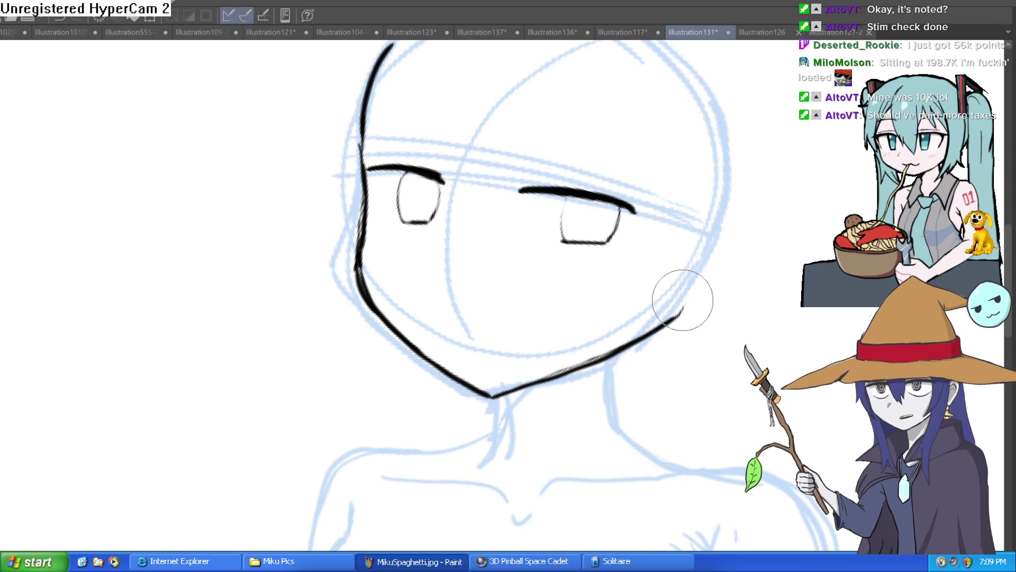
pyautogui.moveTo(755, 225)
pyautogui.mouseDown()
pyautogui.moveTo(675, 145)
pyautogui.moveTo(612, 236)
pyautogui.mouseUp()
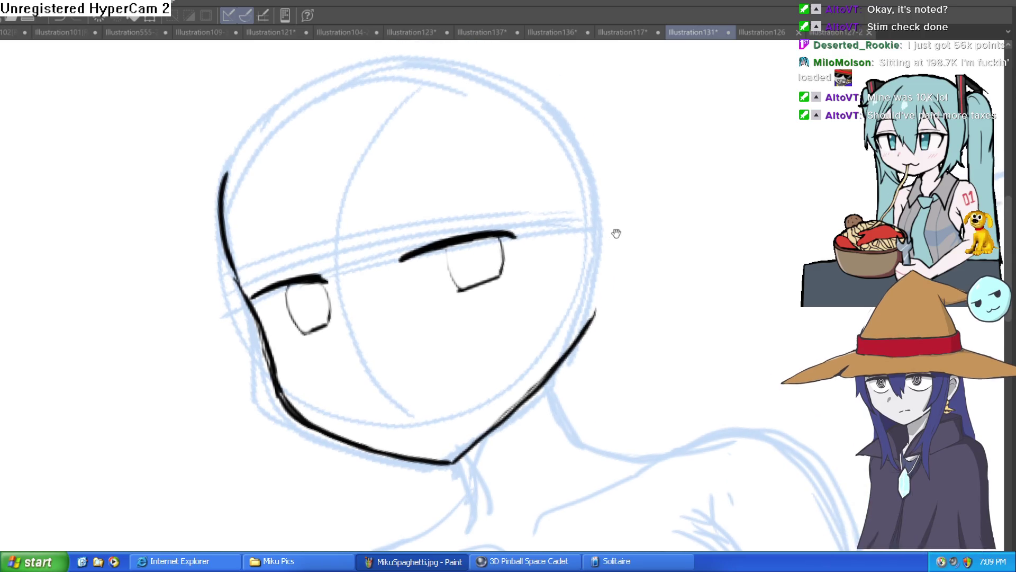
# Step: Extend the right eye's thick top line and add two tapered lash strokes rising from it
pyautogui.click(524, 212)
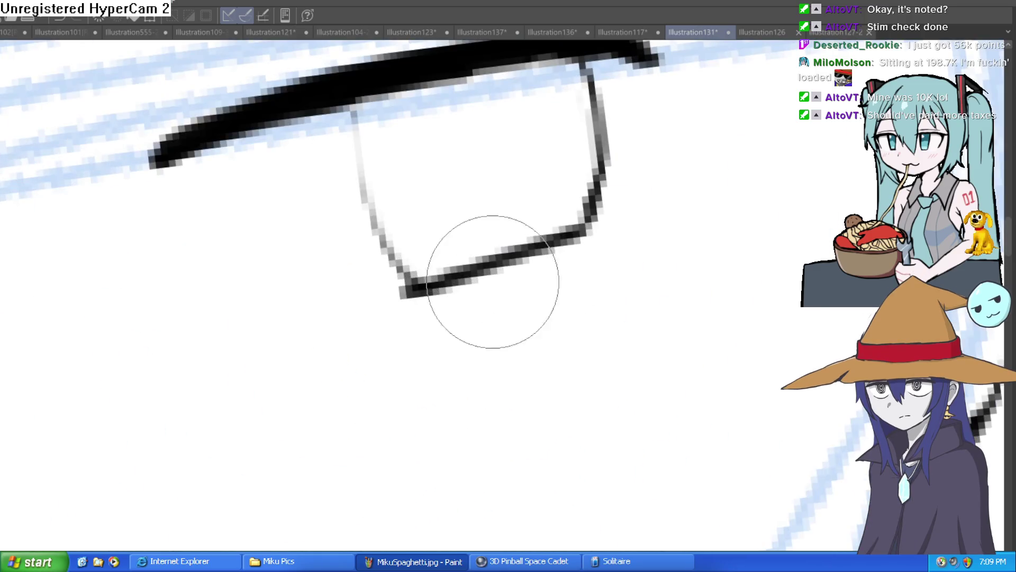
pyautogui.moveTo(551, 241)
pyautogui.mouseDown()
pyautogui.moveTo(639, 291)
pyautogui.moveTo(566, 149)
pyautogui.moveTo(533, 166)
pyautogui.mouseUp()
pyautogui.moveTo(627, 129)
pyautogui.mouseDown()
pyautogui.moveTo(392, 205)
pyautogui.moveTo(494, 148)
pyautogui.mouseUp()
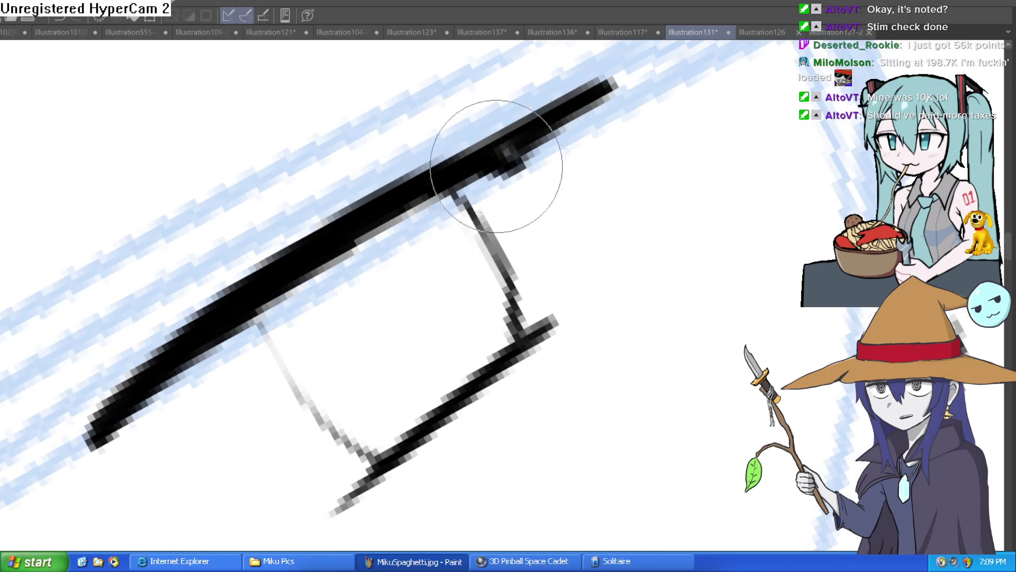
pyautogui.moveTo(322, 308)
pyautogui.mouseDown()
pyautogui.moveTo(382, 237)
pyautogui.moveTo(233, 291)
pyautogui.moveTo(556, 227)
pyautogui.mouseUp()
pyautogui.moveTo(397, 300)
pyautogui.mouseDown()
pyautogui.moveTo(488, 238)
pyautogui.moveTo(476, 227)
pyautogui.mouseUp()
pyautogui.moveTo(381, 269); pyautogui.dragTo(404, 205)
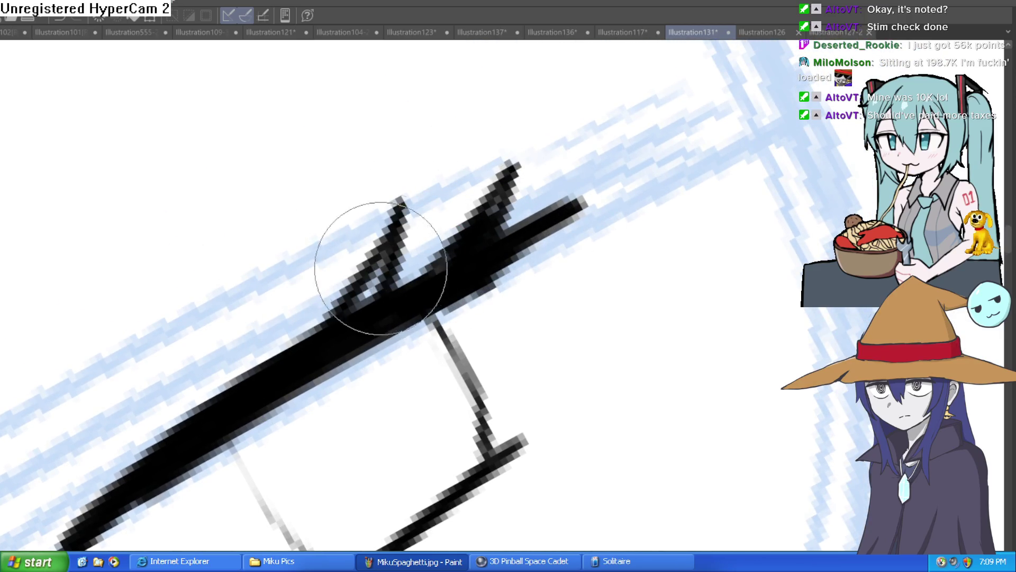
# Step: Erase the stray stroke on the left side of the eye box with an enlarged eraser
pyautogui.hotkey('ctrl', '0')
pyautogui.moveTo(590, 340); pyautogui.dragTo(422, 389)
pyautogui.scroll(5, 545, 244)
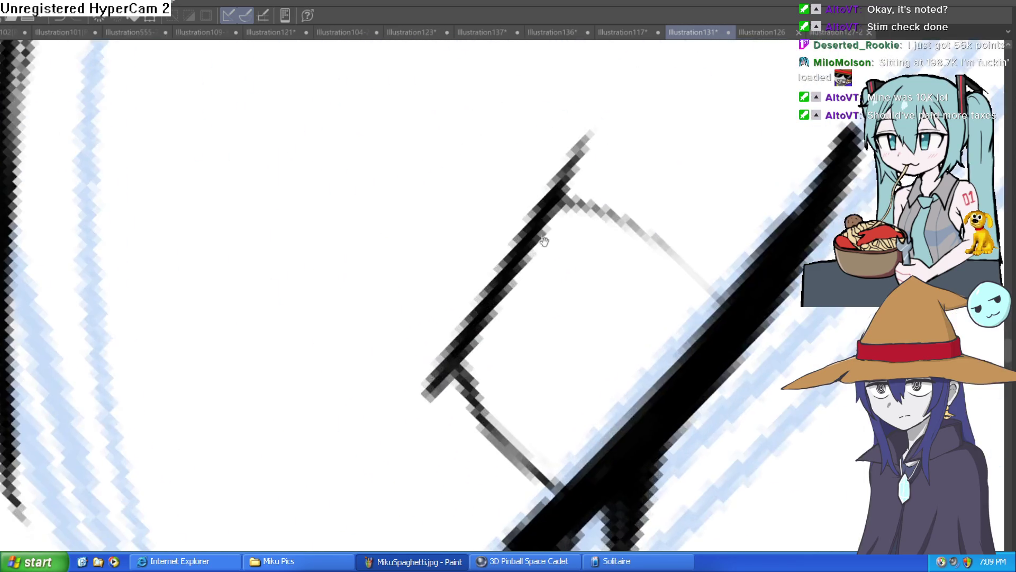
pyautogui.scroll(2, 579, 172)
pyautogui.scroll(2, 473, 171)
pyautogui.press('e')
pyautogui.moveTo(356, 215)
pyautogui.mouseDown()
pyautogui.moveTo(352, 114)
pyautogui.moveTo(318, 318)
pyautogui.moveTo(267, 224)
pyautogui.moveTo(554, 111)
pyautogui.mouseUp()
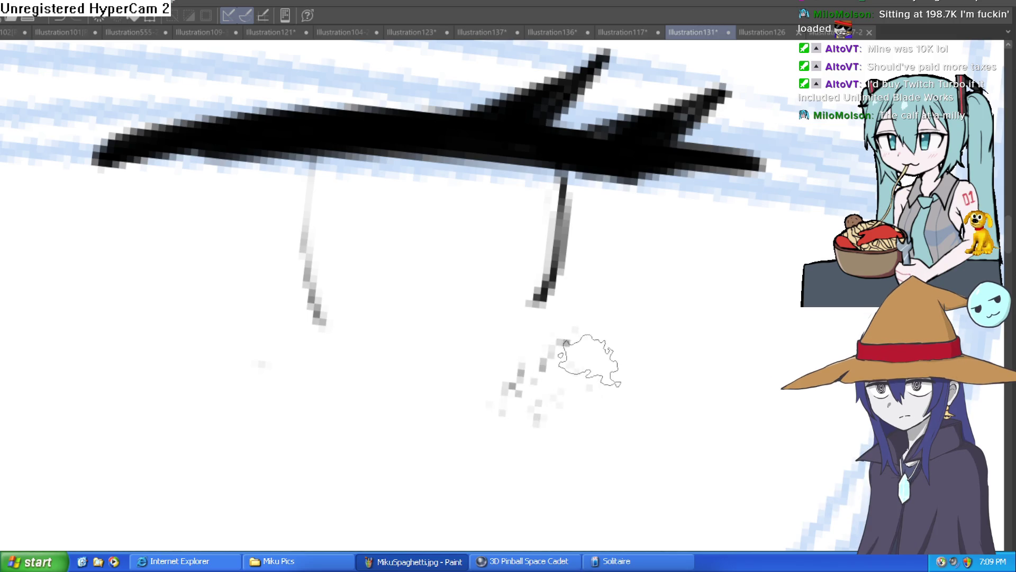
# Step: Shift the view slightly left over the right eye after clearing the box's lower edge
pyautogui.moveTo(533, 305); pyautogui.dragTo(495, 250)
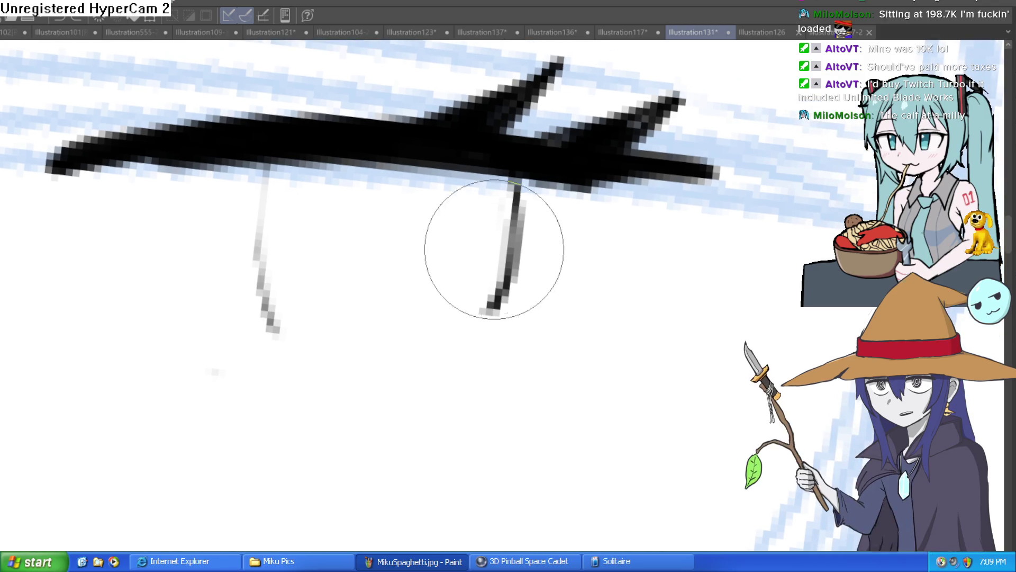
# Step: Redraw the right eye's two side lines thicker and longer beneath the lashed top line
pyautogui.moveTo(513, 212); pyautogui.dragTo(490, 343)
pyautogui.moveTo(256, 163); pyautogui.dragTo(280, 337)
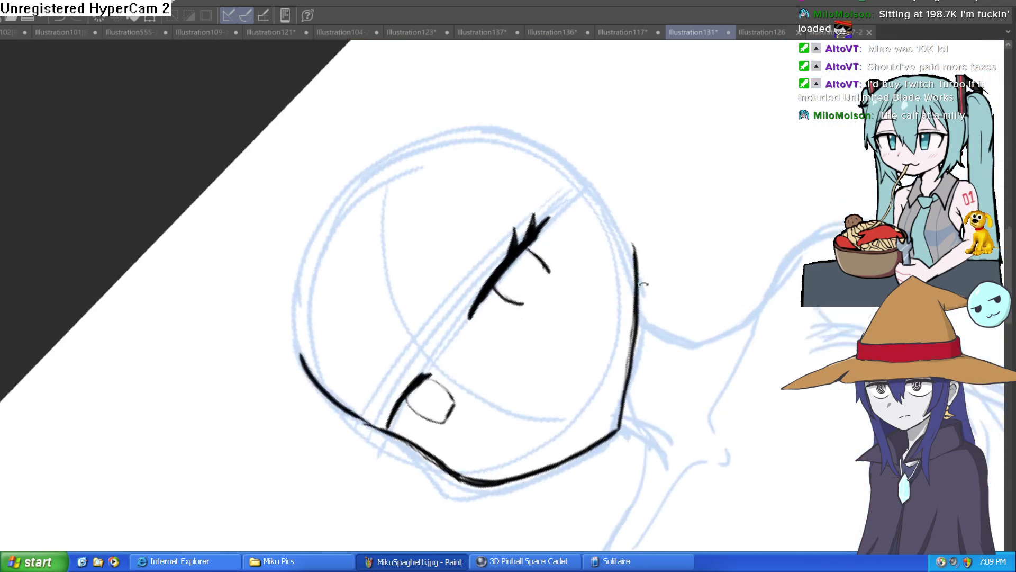
pyautogui.moveTo(389, 295)
pyautogui.mouseDown()
pyautogui.moveTo(486, 339)
pyautogui.moveTo(607, 254)
pyautogui.moveTo(415, 182)
pyautogui.moveTo(379, 200)
pyautogui.mouseUp()
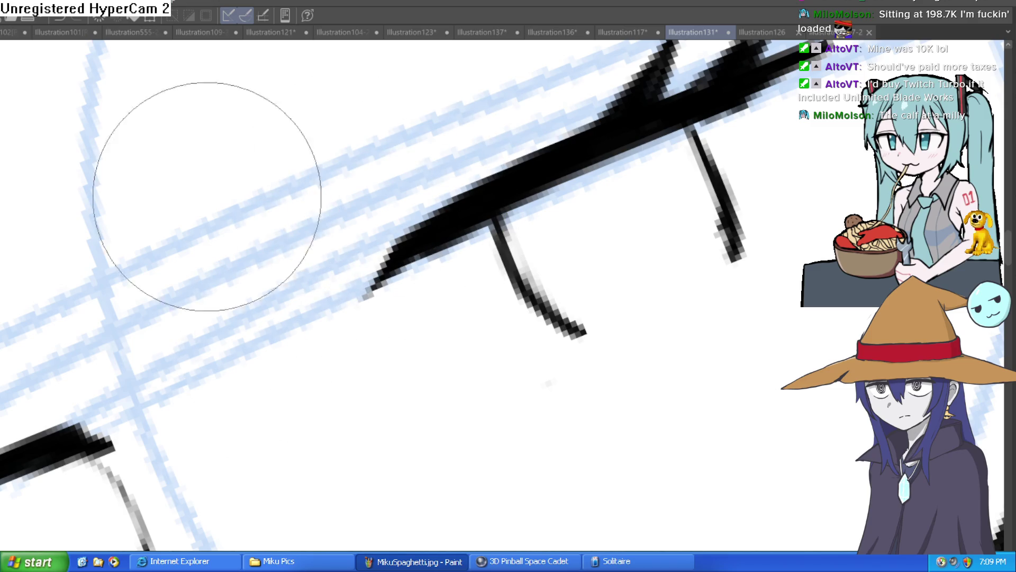
# Step: Extend the top line's outer tip and the stroke beside the eye downward, checking the whole face
pyautogui.moveTo(402, 265); pyautogui.dragTo(357, 318)
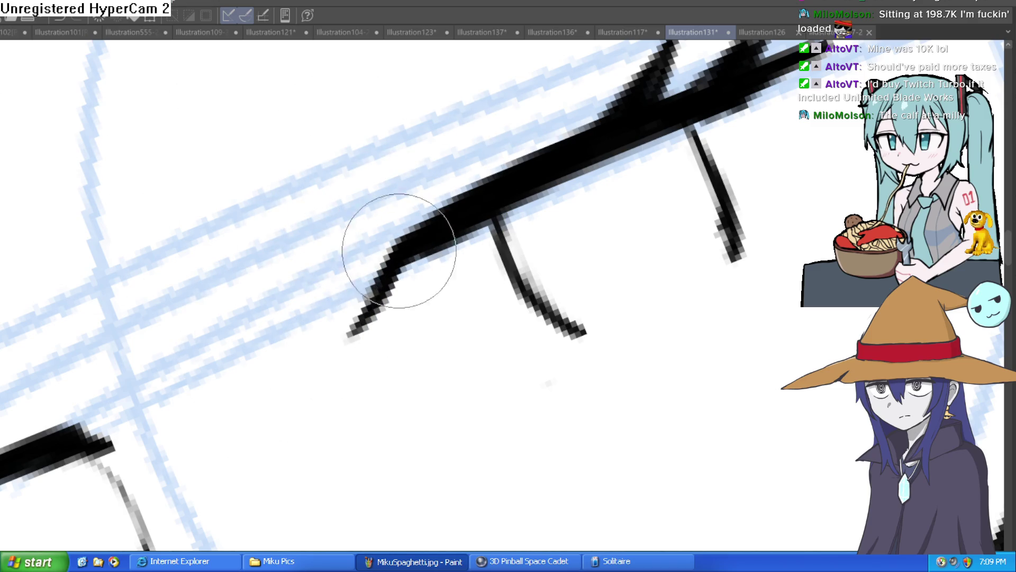
pyautogui.scroll(-5, 494, 176)
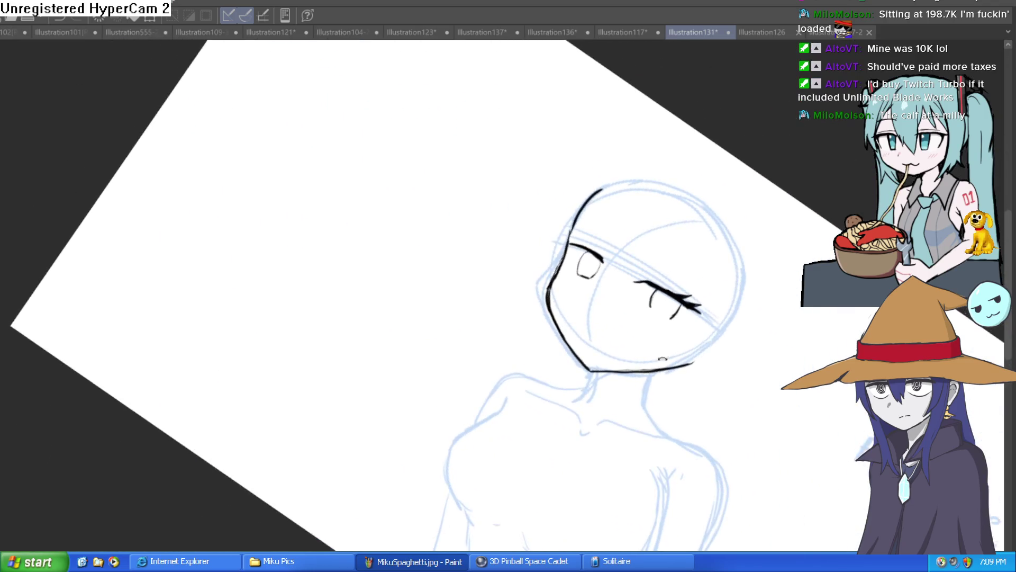
pyautogui.moveTo(284, 109); pyautogui.dragTo(617, 204)
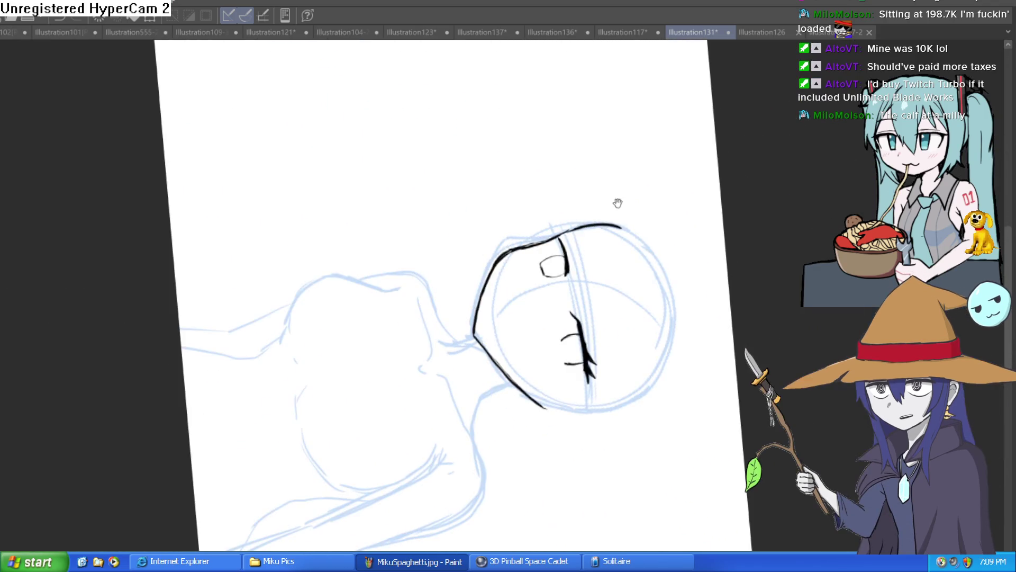
pyautogui.scroll(5, 630, 263)
pyautogui.moveTo(523, 505)
pyautogui.mouseDown()
pyautogui.moveTo(488, 215)
pyautogui.moveTo(469, 277)
pyautogui.moveTo(488, 215)
pyautogui.moveTo(487, 243)
pyautogui.mouseUp()
pyautogui.scroll(-1, 517, 129)
pyautogui.scroll(-3, 517, 129)
pyautogui.scroll(-2, 646, 242)
pyautogui.scroll(1, 646, 241)
pyautogui.scroll(4, 571, 172)
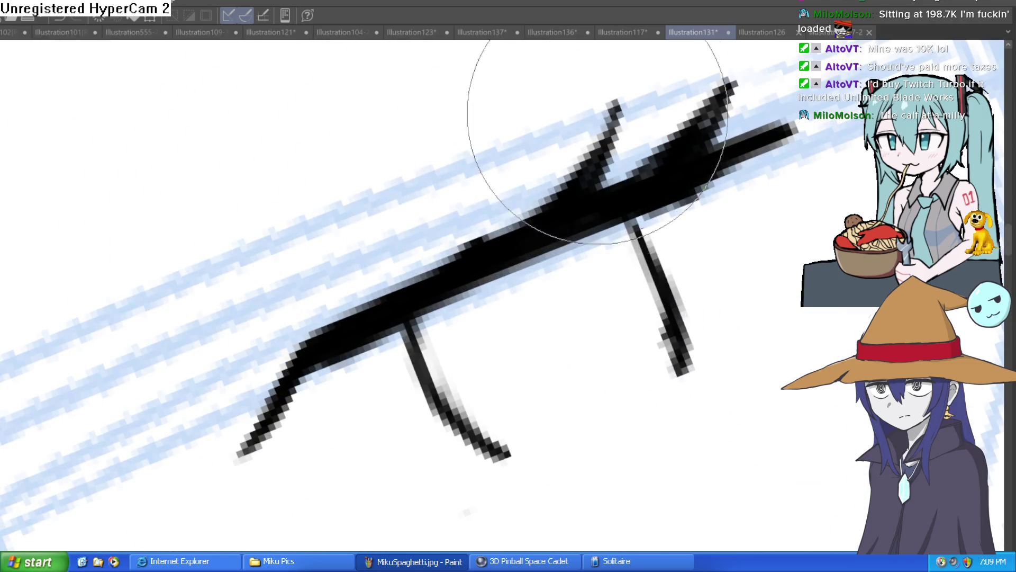
pyautogui.moveTo(678, 161); pyautogui.dragTo(574, 224)
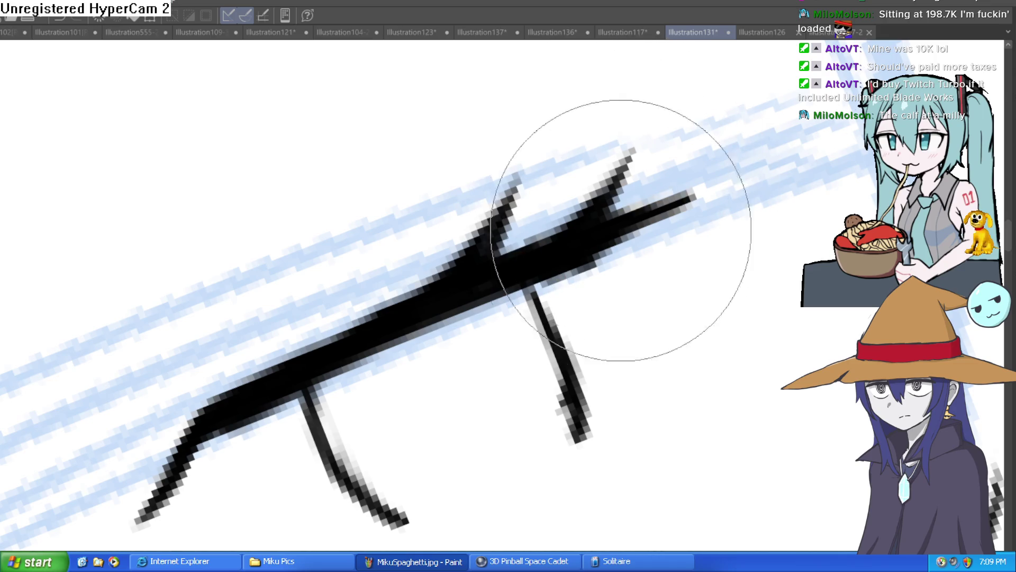
pyautogui.scroll(-3, 717, 224)
pyautogui.scroll(-2, 726, 341)
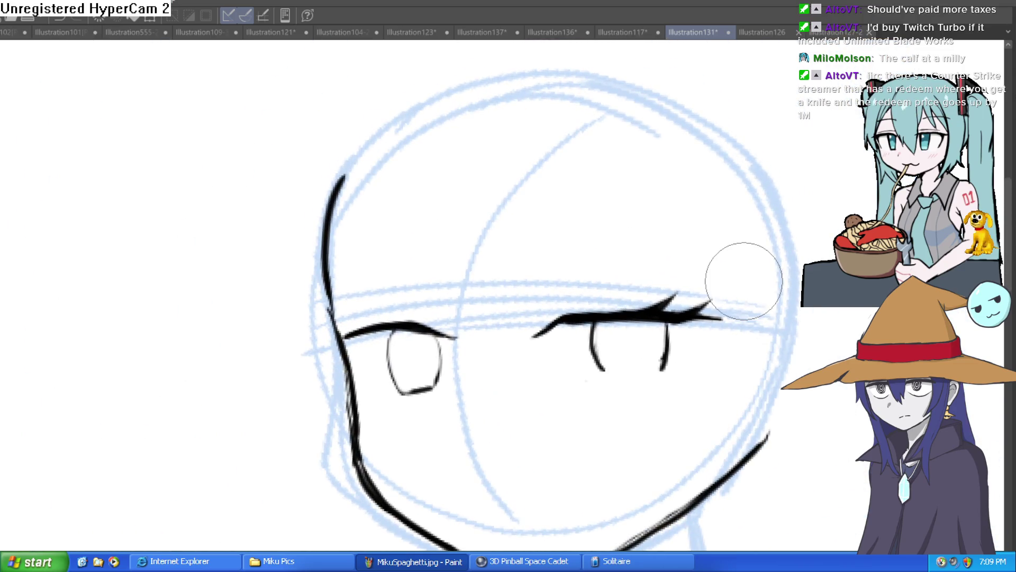